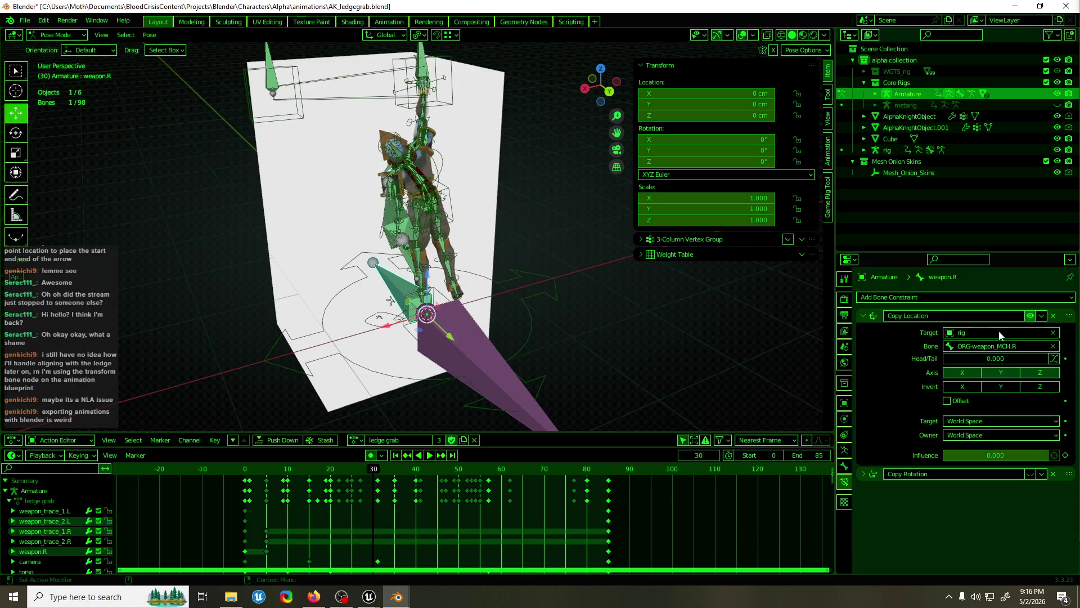
Retarget the Copy Location constraint to the rig's weapon.R bone at influence 1.0, then return to Object Mode
key("ctrl+z")
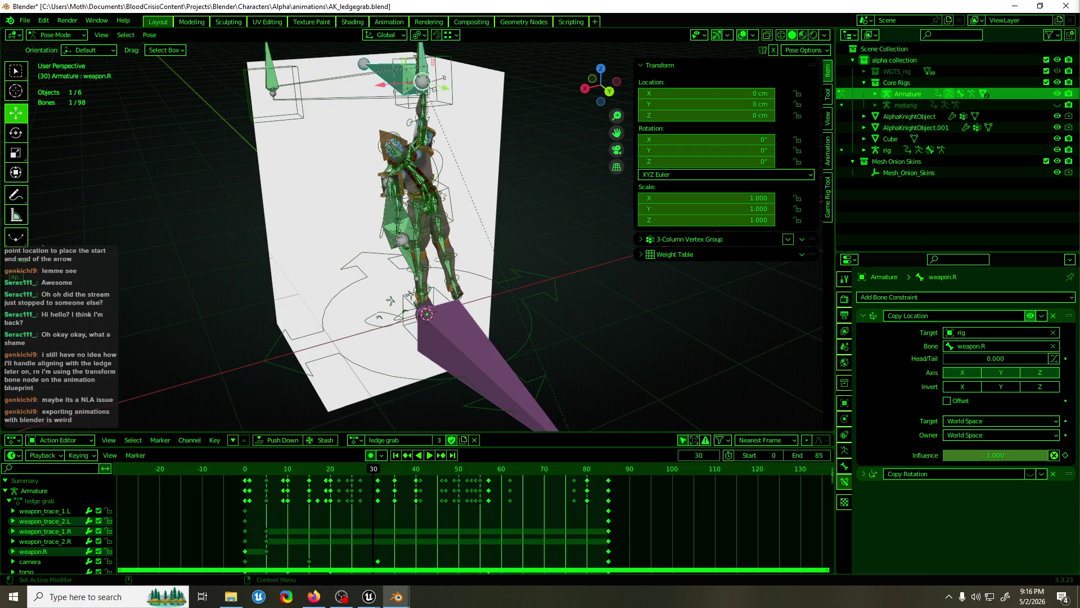
scroll(869, 444, "down", 2)
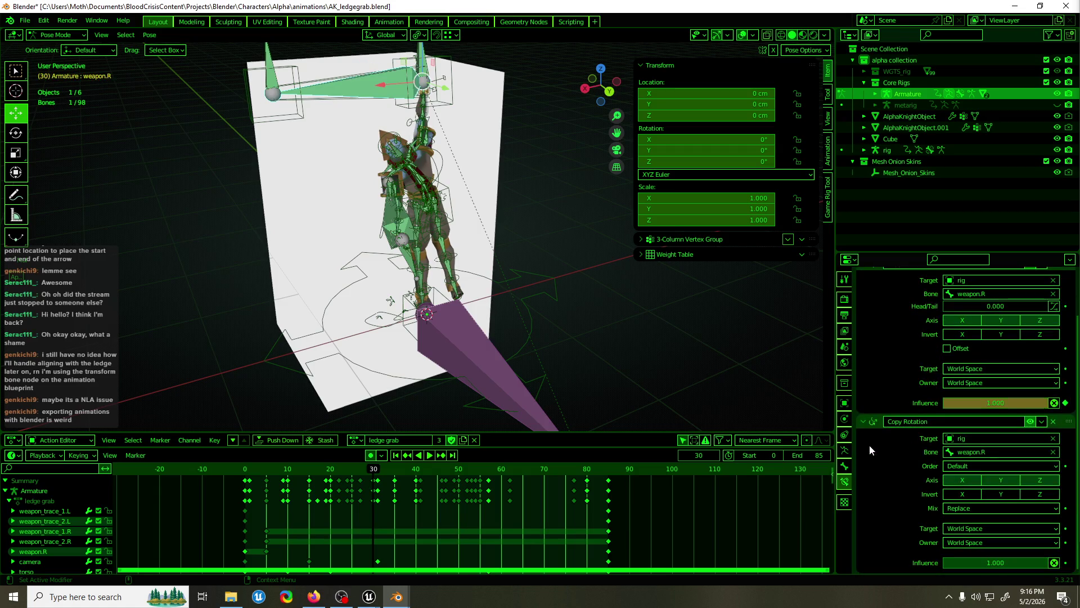
scroll(866, 427, "up", 2)
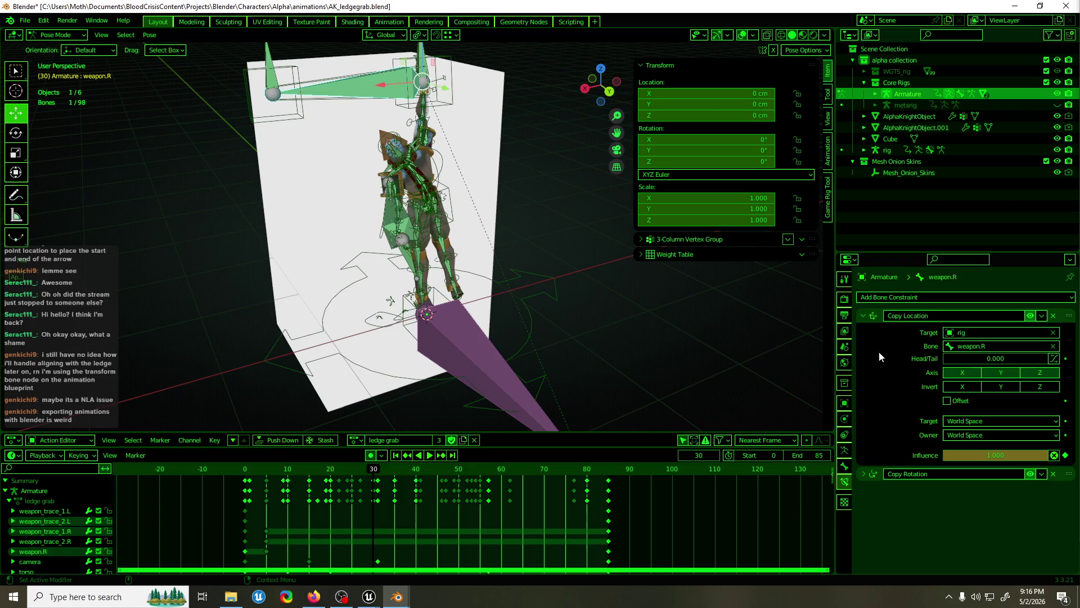
left_click(863, 316)
mouse_move(498, 162)
middle_mouse_down()
mouse_move(534, 180)
mouse_move(528, 167)
middle_mouse_up()
key("ctrl+Tab")
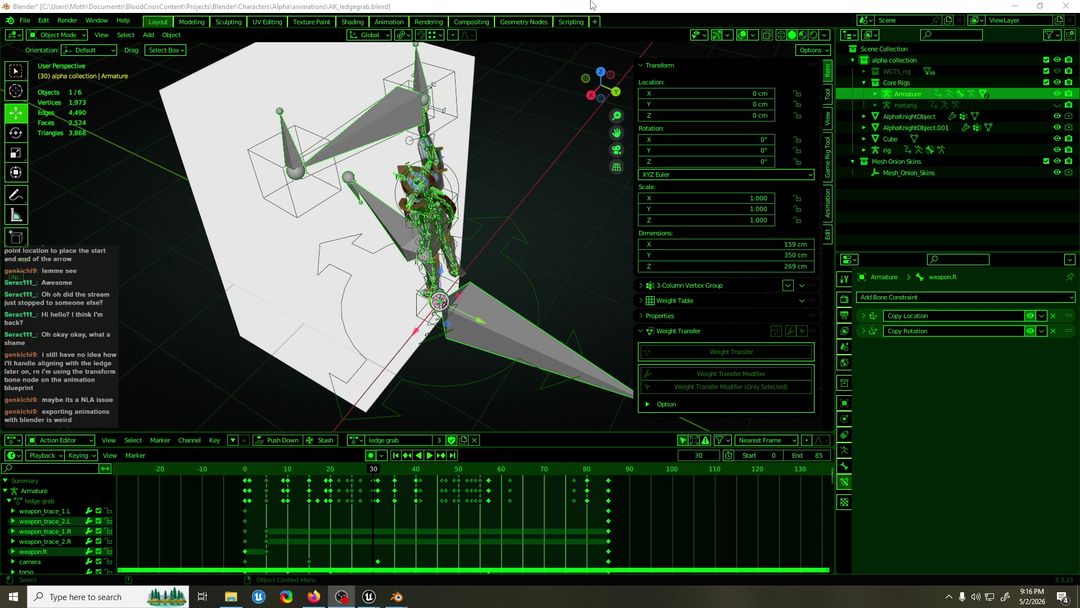
From a side view, play the ledge grab animation from the start, then jump to frame 6
mouse_move(556, 130)
middle_mouse_down()
mouse_move(453, 107)
mouse_move(468, 97)
mouse_move(579, 103)
mouse_move(549, 134)
mouse_move(393, 132)
mouse_move(469, 153)
mouse_move(396, 139)
middle_mouse_up()
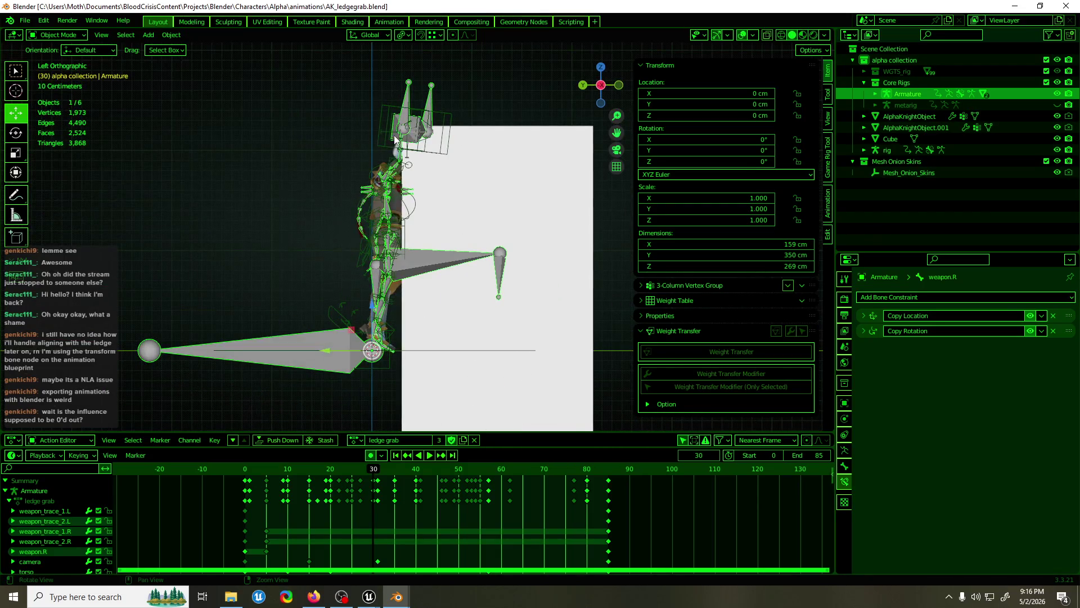
left_click(244, 473)
key("space")
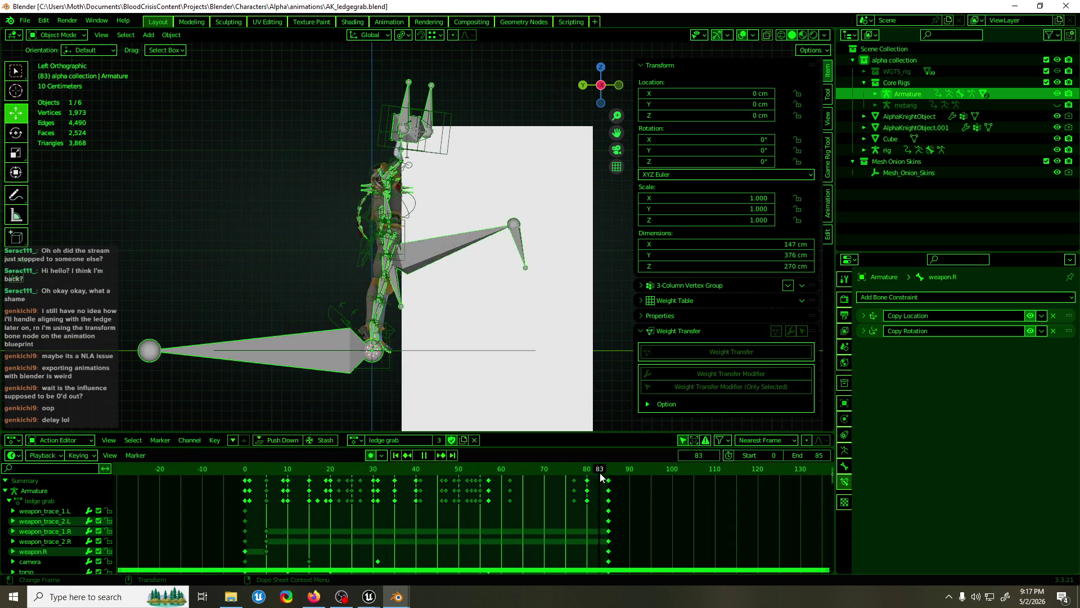
left_click(269, 486)
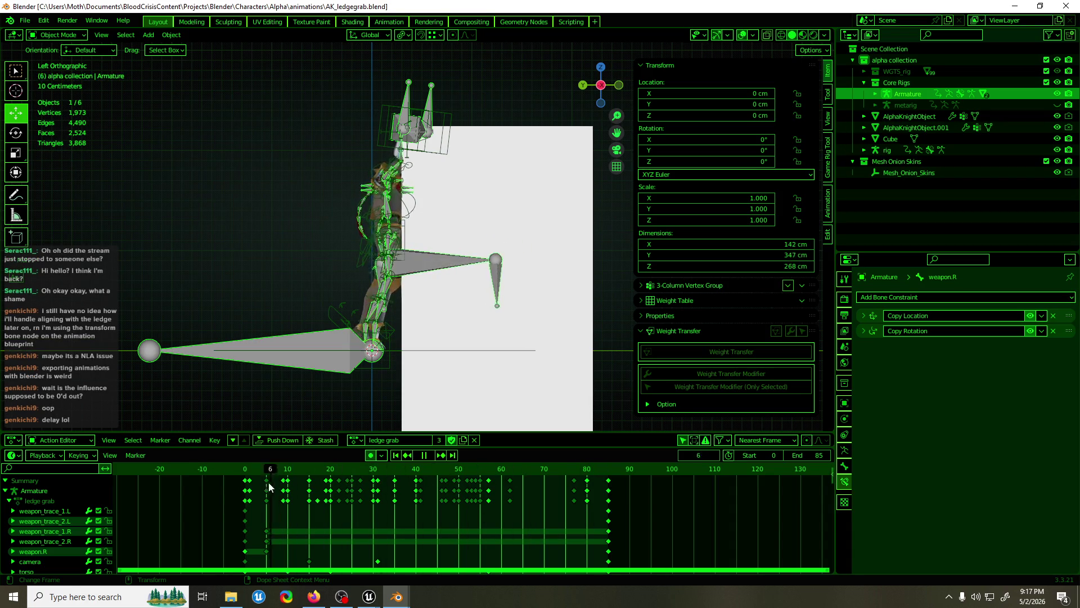
Set up the FBX export in the AlphaKnight animations folder with file name AK_ledgegrab.fbx
key("F3")
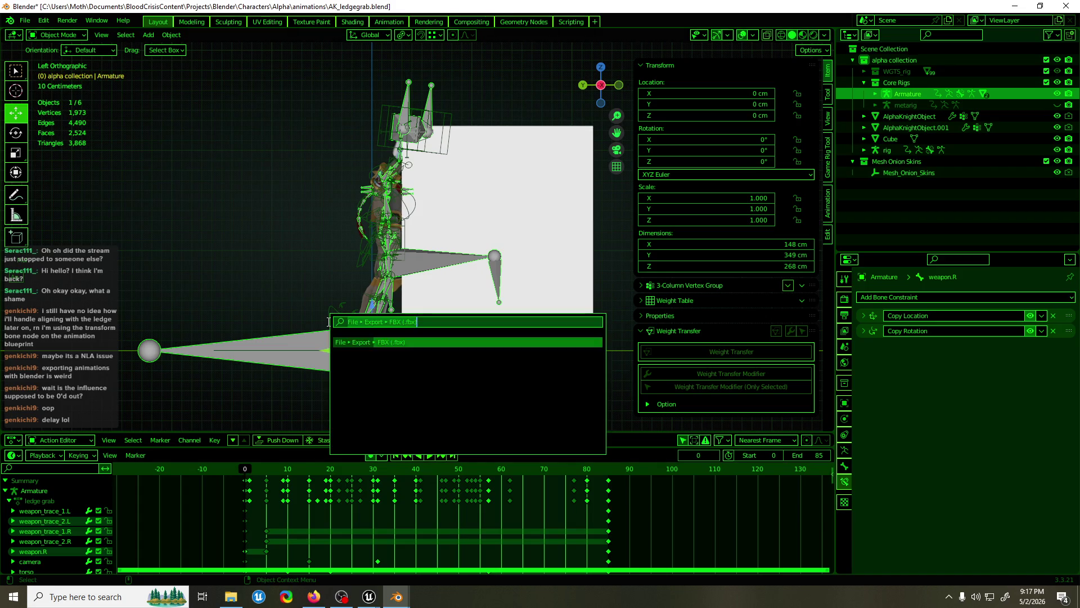
type("fbx")
key("Return")
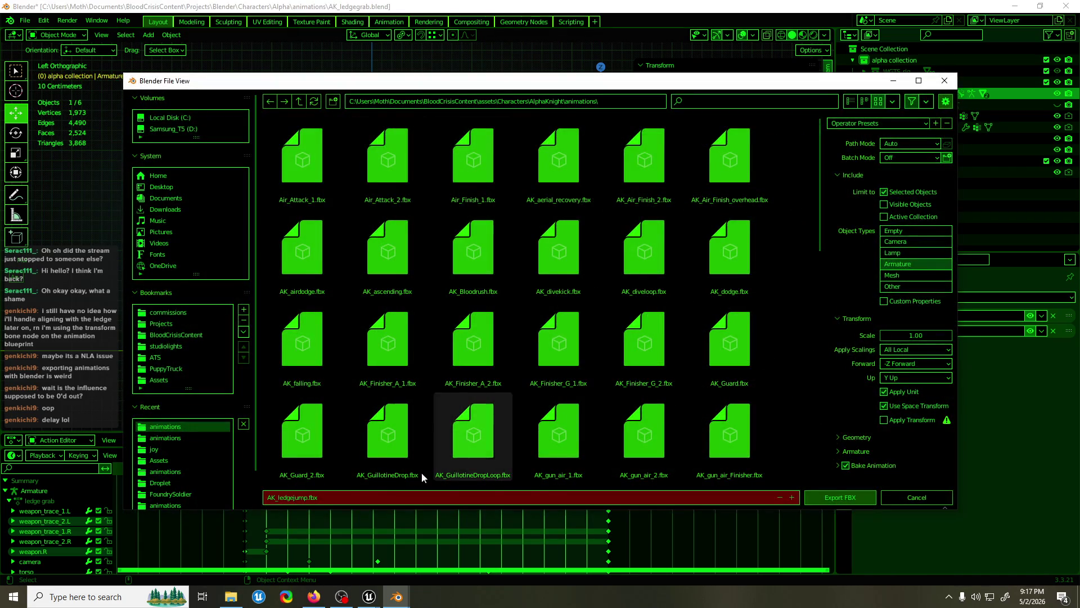
mouse_move(394, 88)
left_mouse_down()
mouse_move(978, 312)
mouse_move(1036, 396)
mouse_move(319, 70)
left_mouse_up()
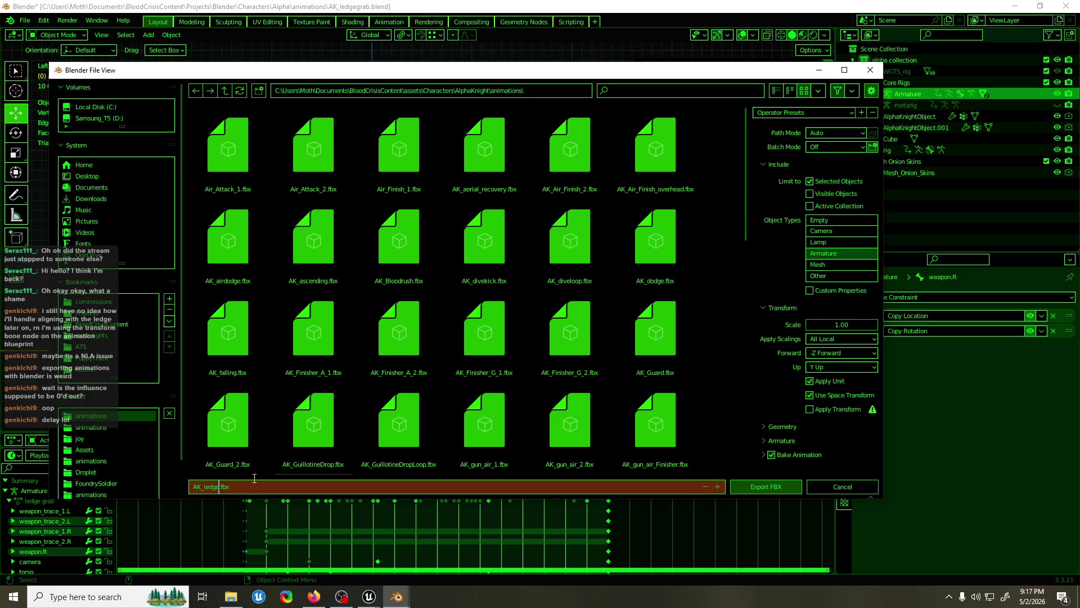
type("grab")
left_click(255, 478)
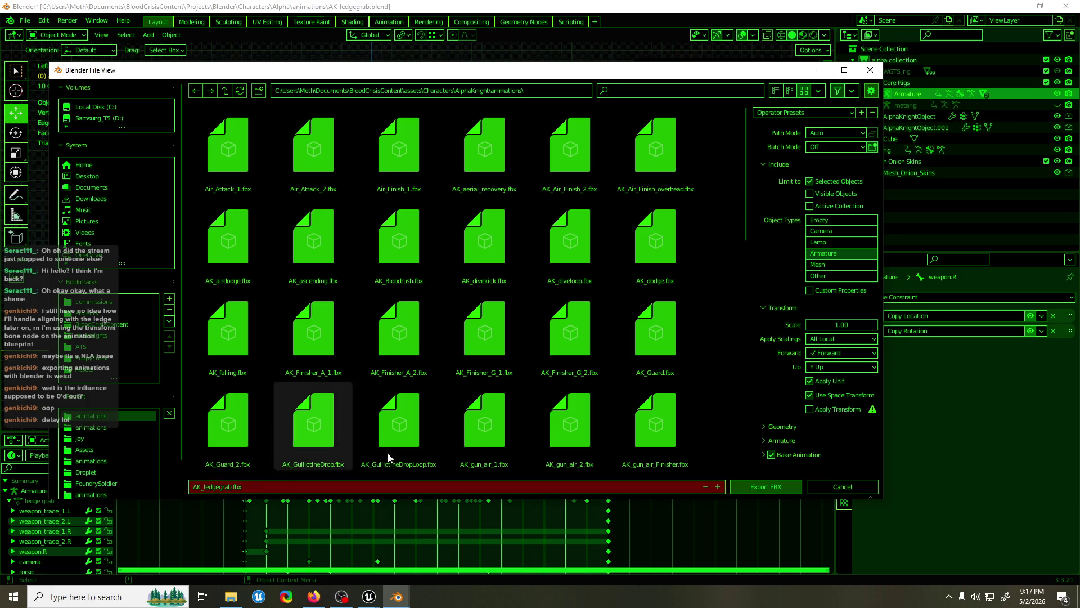
Export AK_ledgegrab.fbx and assign the ledge get up action to the rig
left_click(762, 487)
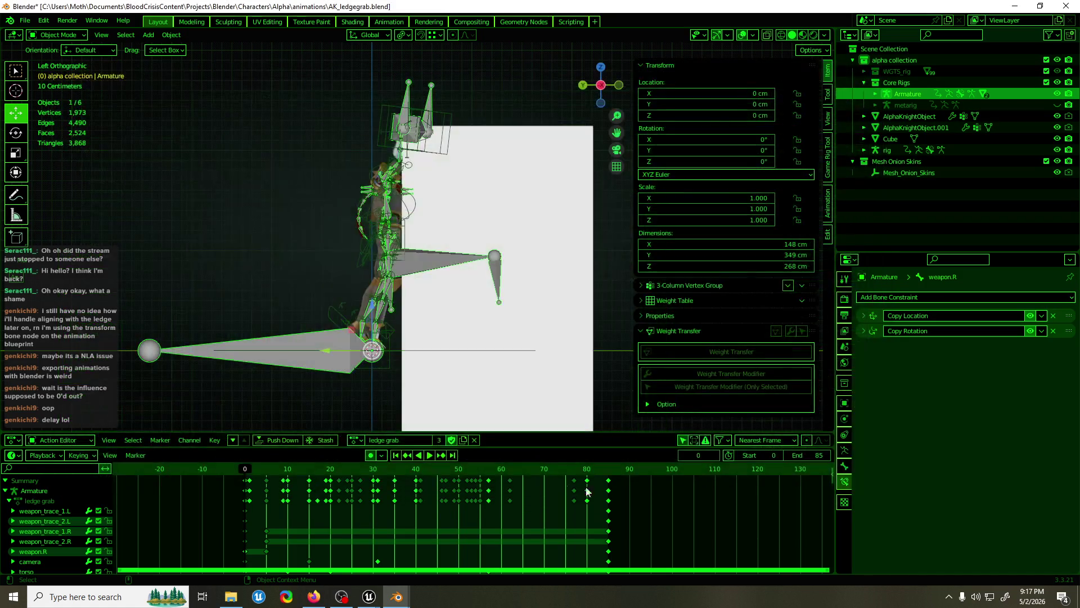
left_click(333, 318)
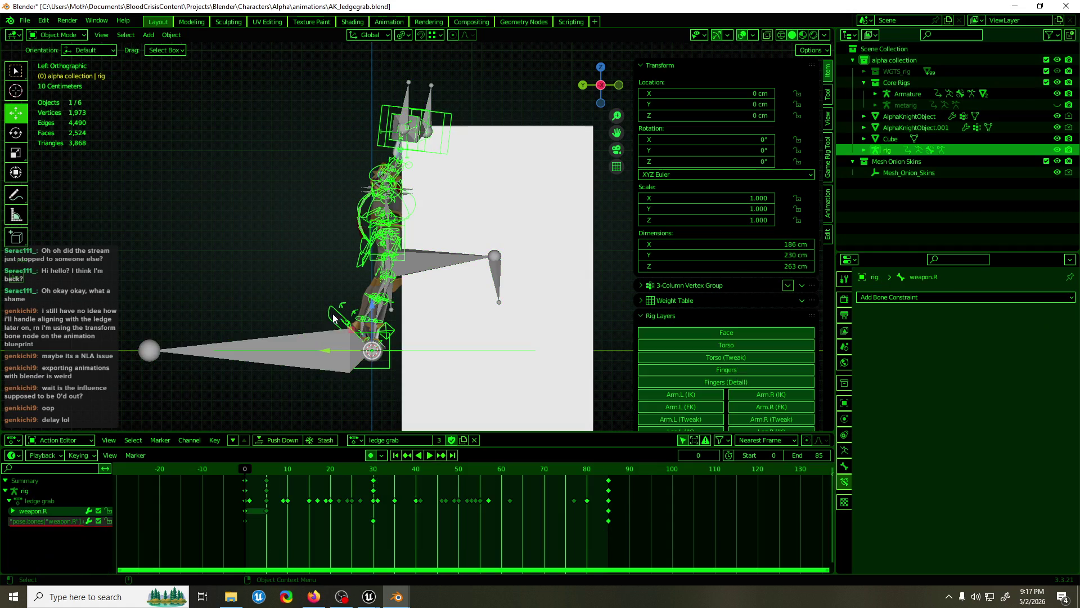
left_click(354, 440)
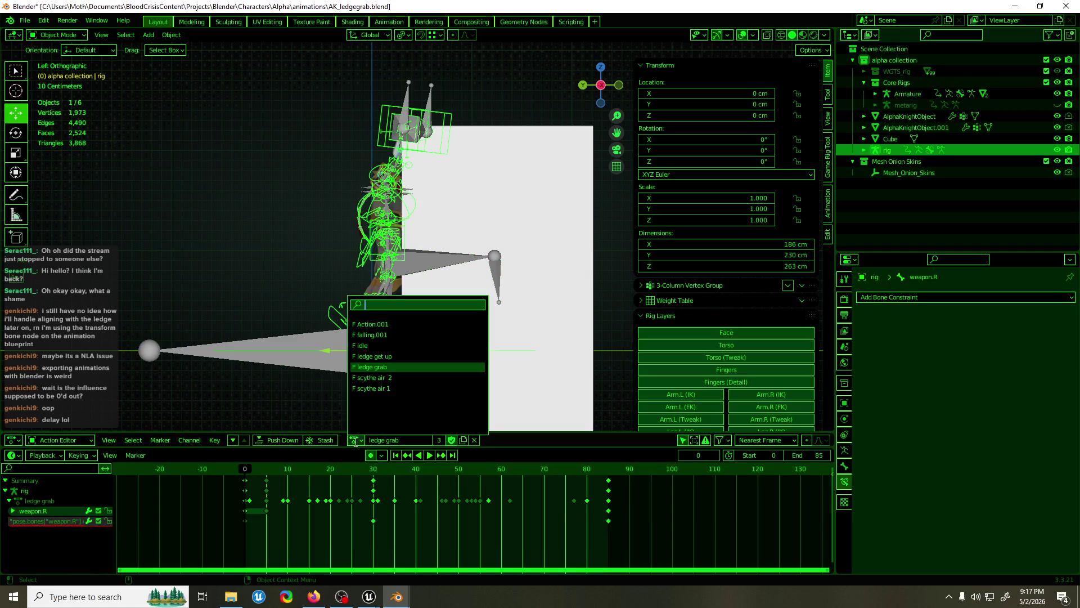
left_click(397, 357)
Select the Armature and assign it the ledge get up action too
left_click(358, 440)
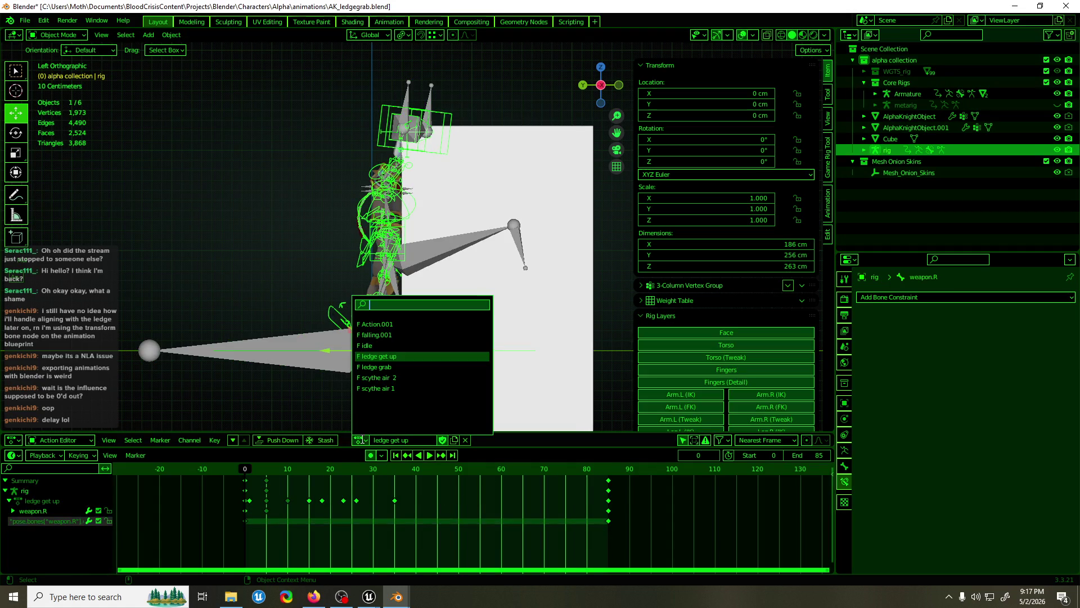
left_click(327, 372)
left_click(359, 439)
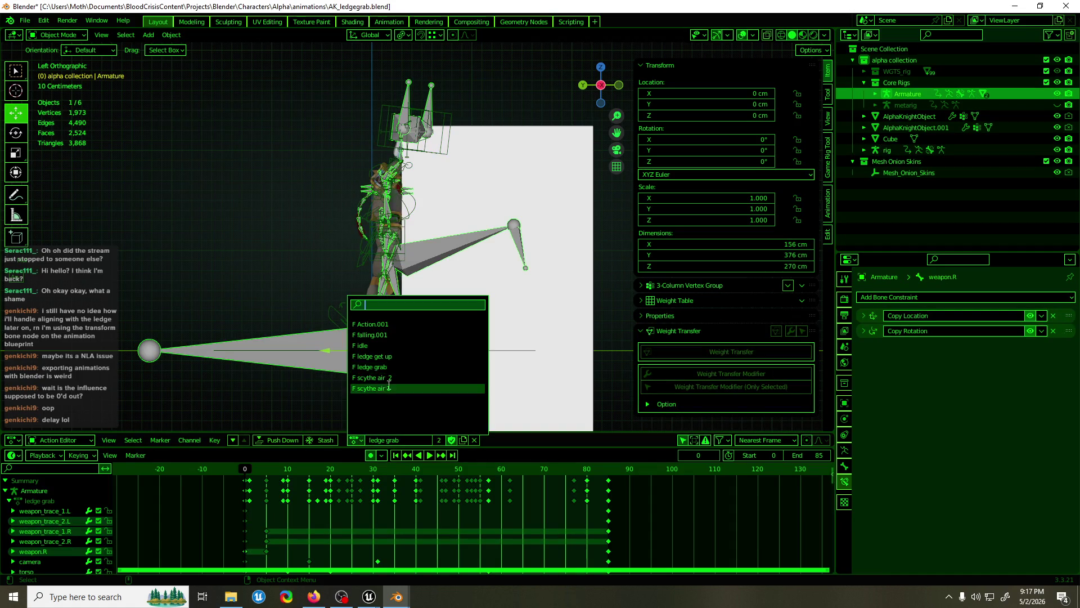
left_click(403, 357)
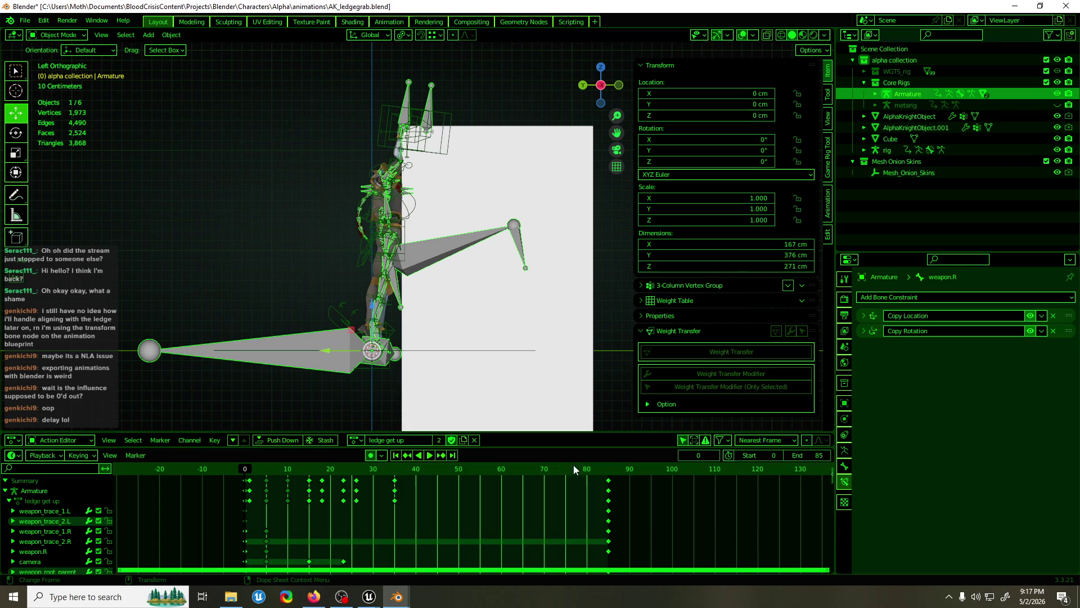
In Pose Mode, raise the Copy Location influence to 1.0 and delete its keyframe
middle_click_drag(387, 363, 400, 383)
key("ctrl+Tab")
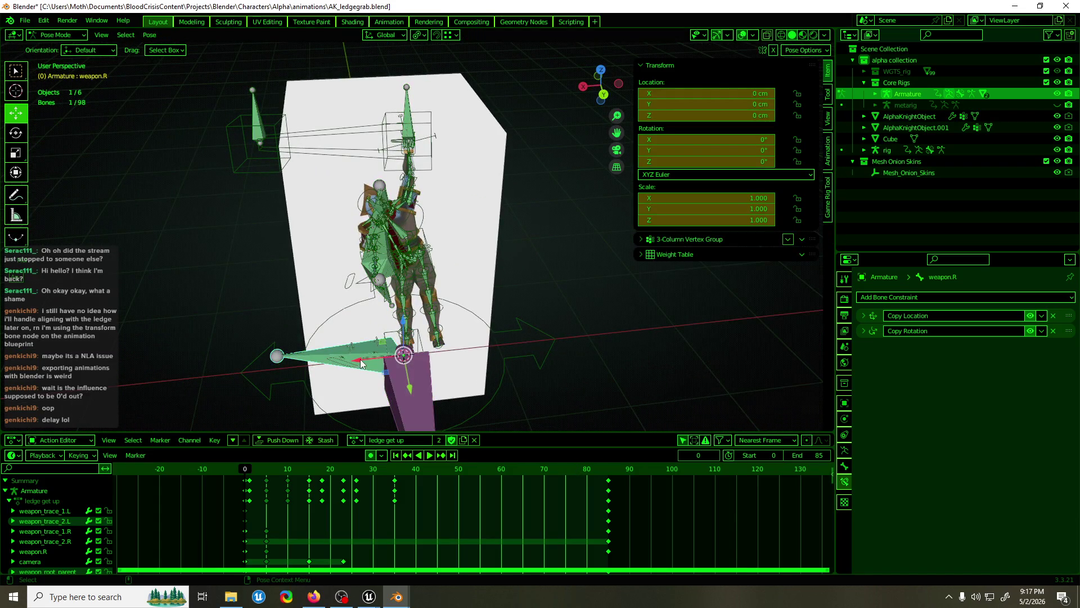
left_click(864, 316)
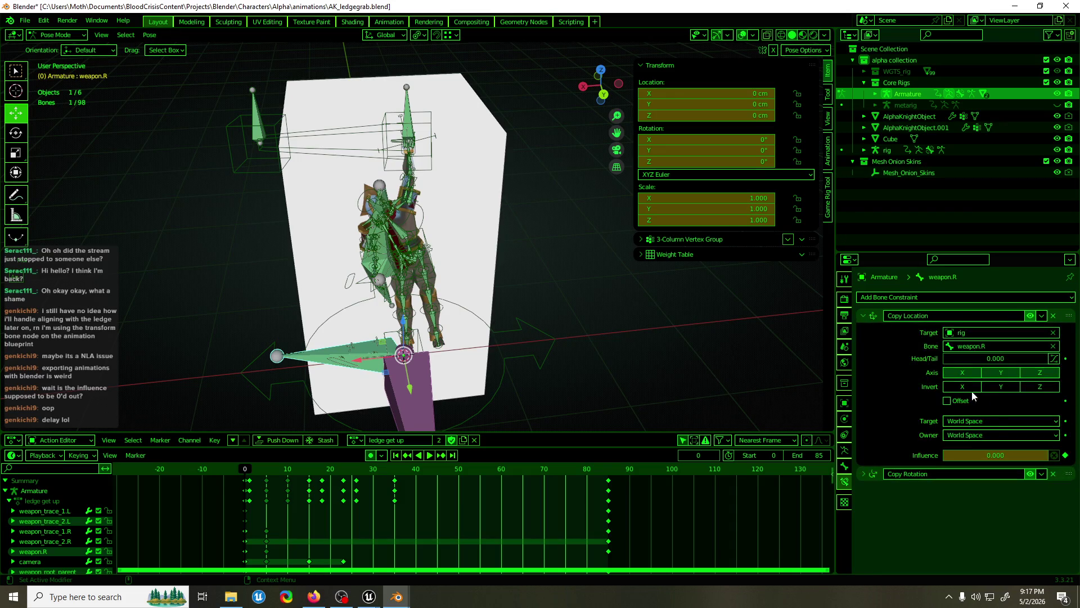
left_click_drag(984, 455, 1039, 454)
right_click(1038, 455)
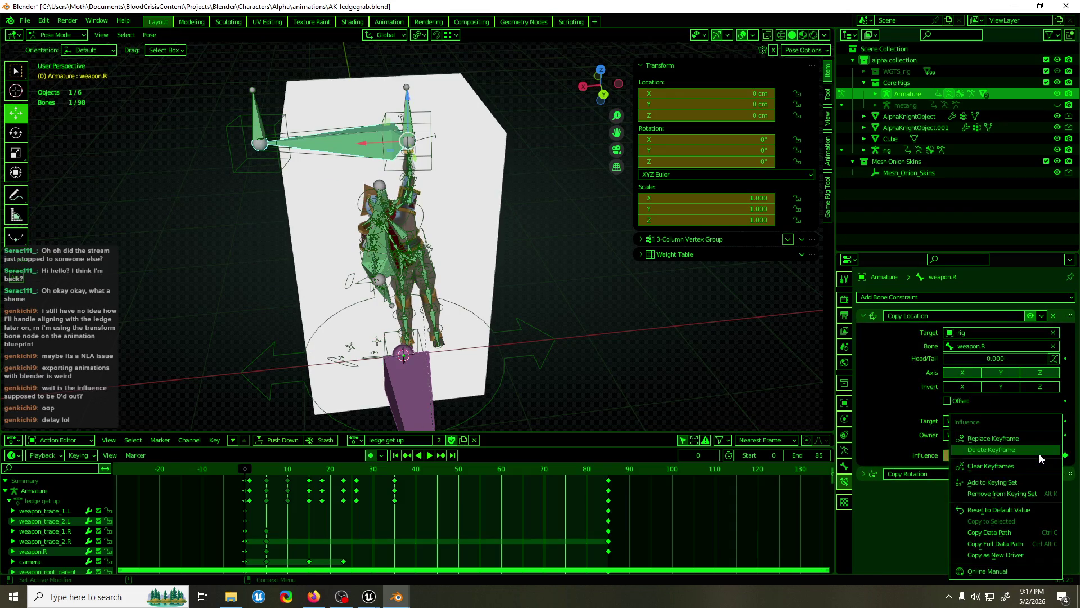
left_click(1038, 453)
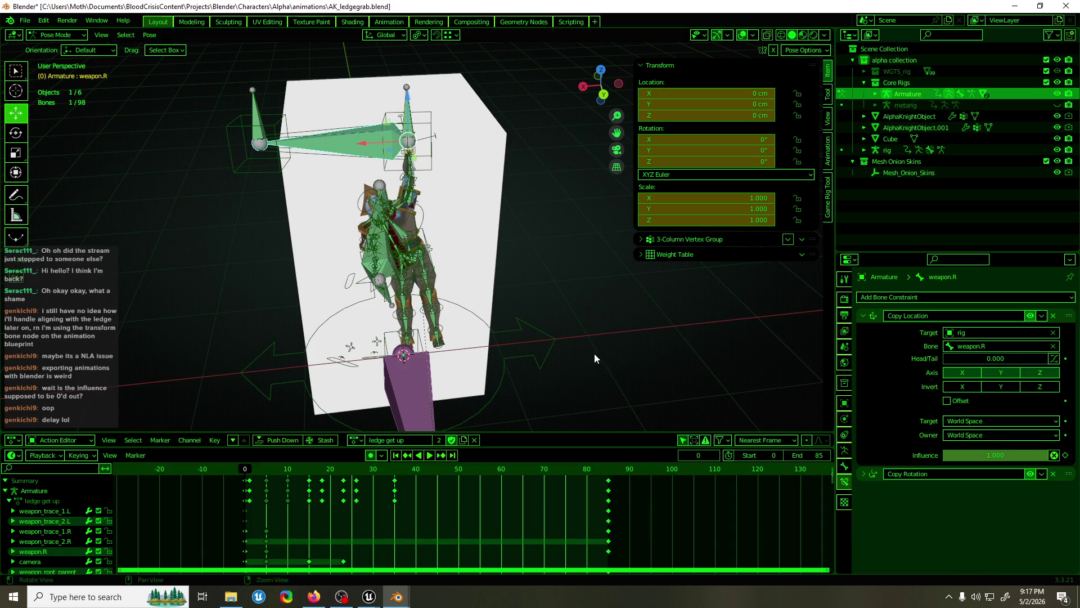
Set the scene end frame to 15 and play the shortened get-up animation
mouse_move(594, 357)
middle_mouse_down()
mouse_move(508, 342)
mouse_move(565, 332)
mouse_move(527, 336)
middle_mouse_up()
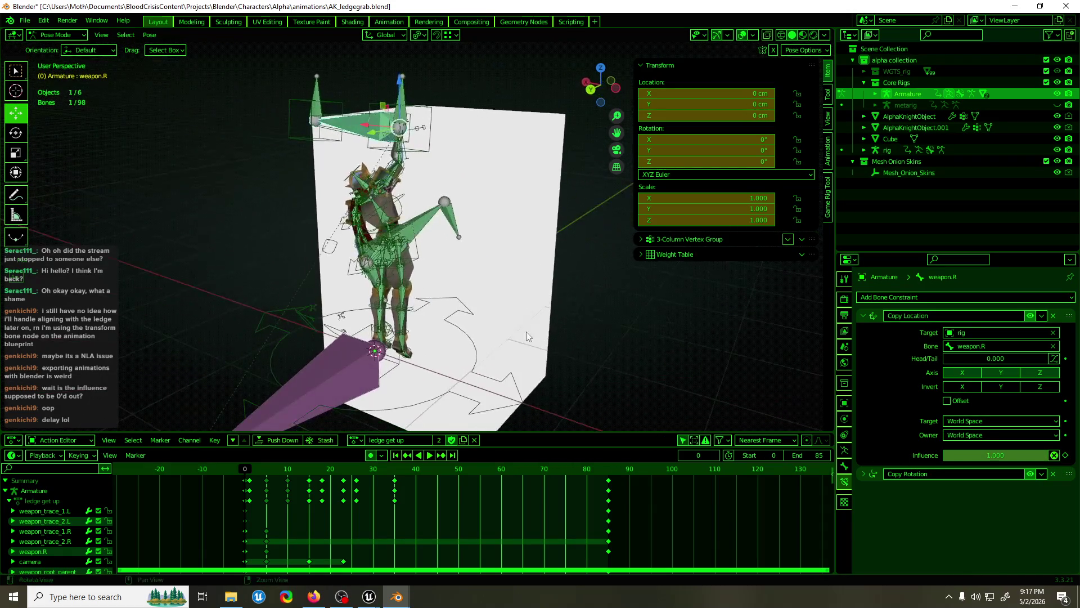
left_click_drag(246, 474, 307, 471)
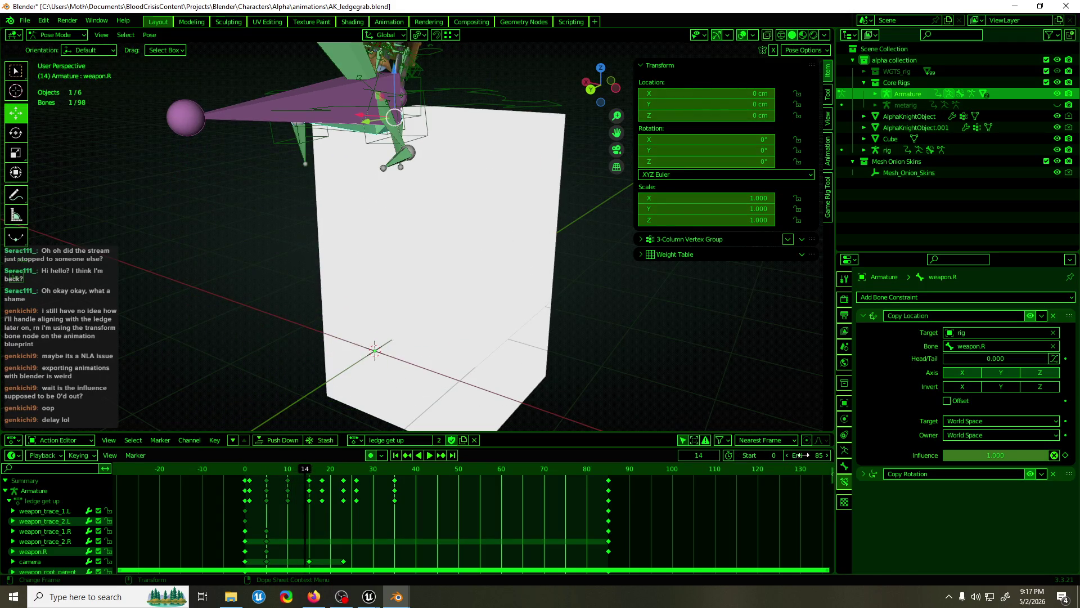
type("15")
key("Return")
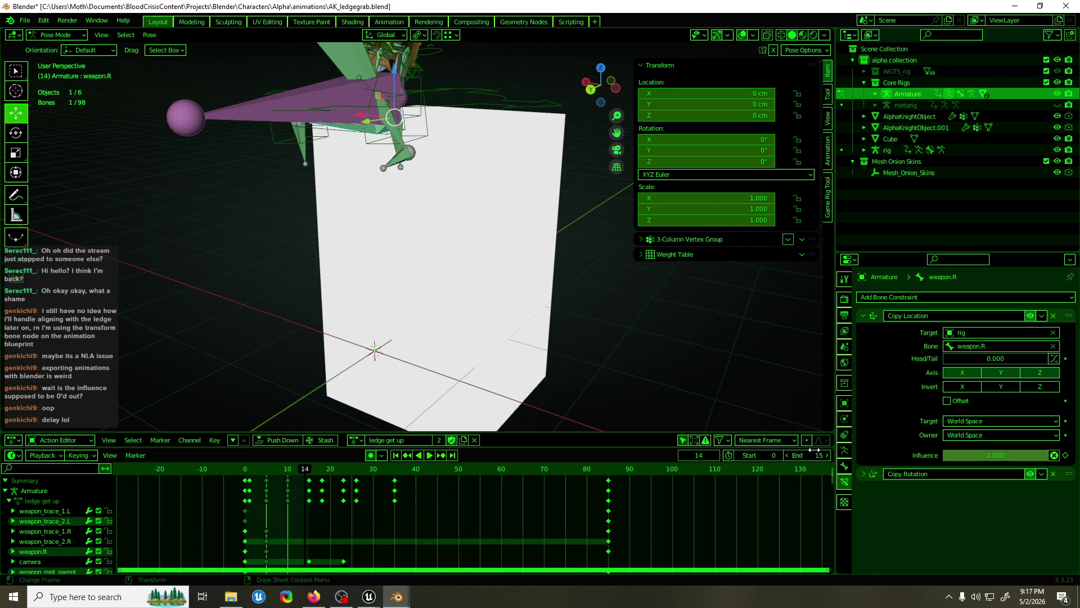
key("space")
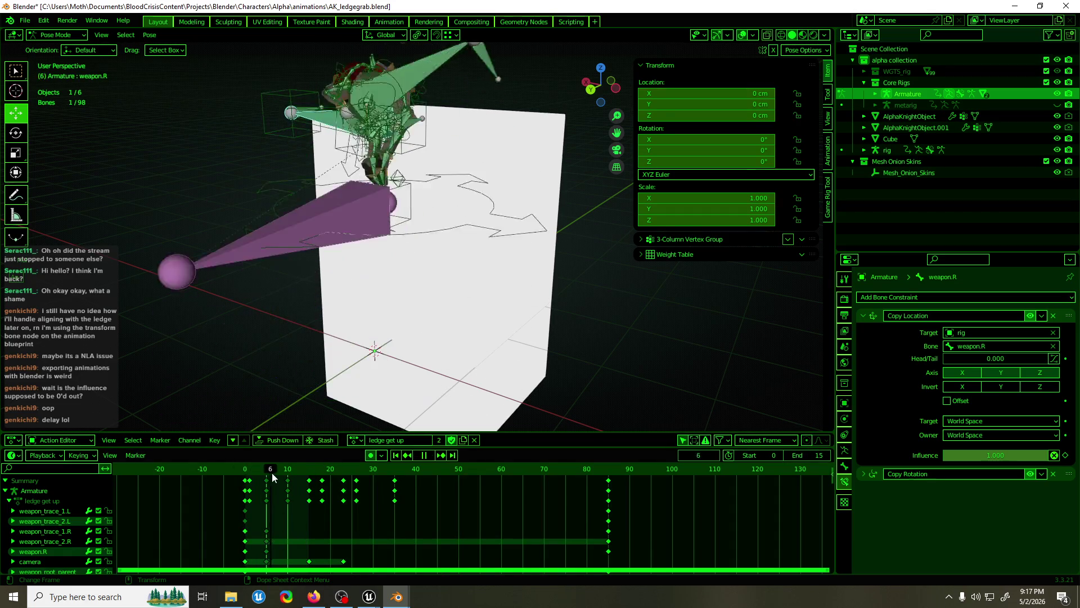
mouse_move(292, 473)
left_mouse_down()
mouse_move(262, 474)
mouse_move(309, 473)
mouse_move(245, 483)
left_mouse_up()
Return to Object Mode and export the ledge get up animation as FBX into the animations folder
key("ctrl+Tab")
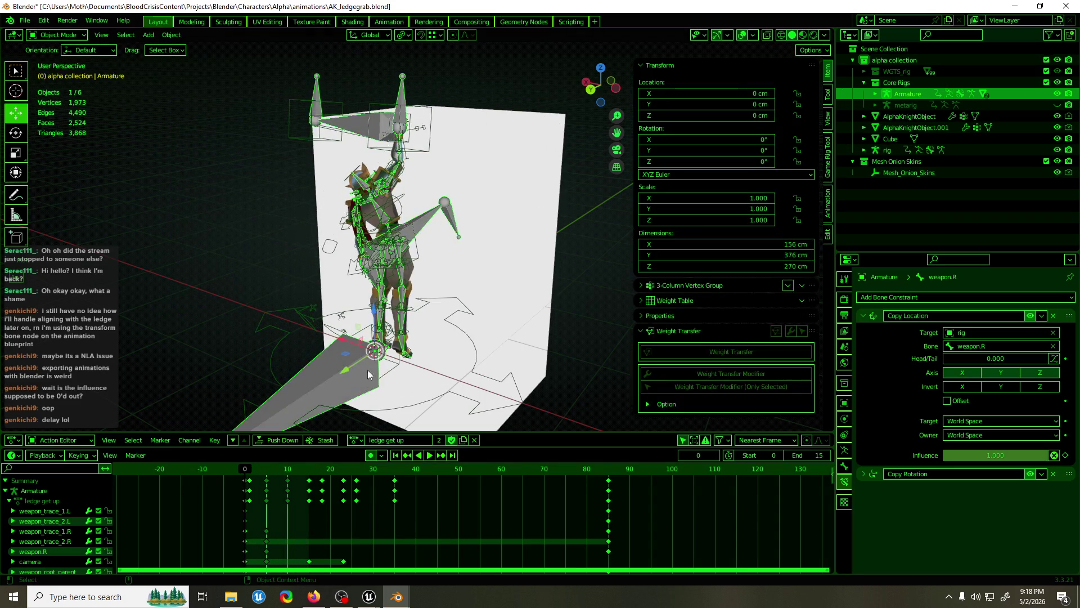
key("F3")
left_click(415, 387)
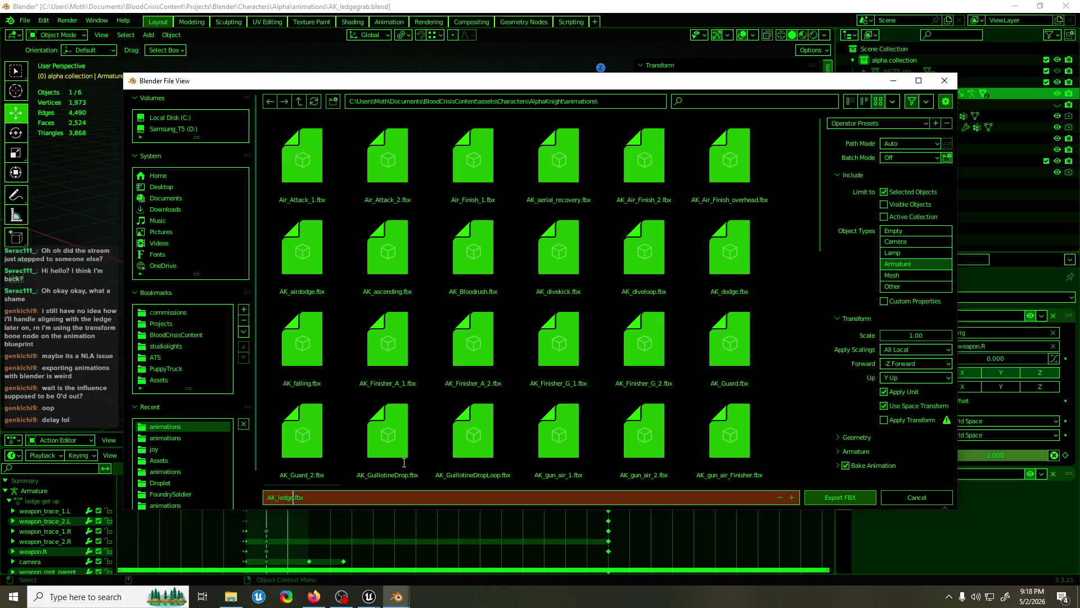
type("mp")
key("Return")
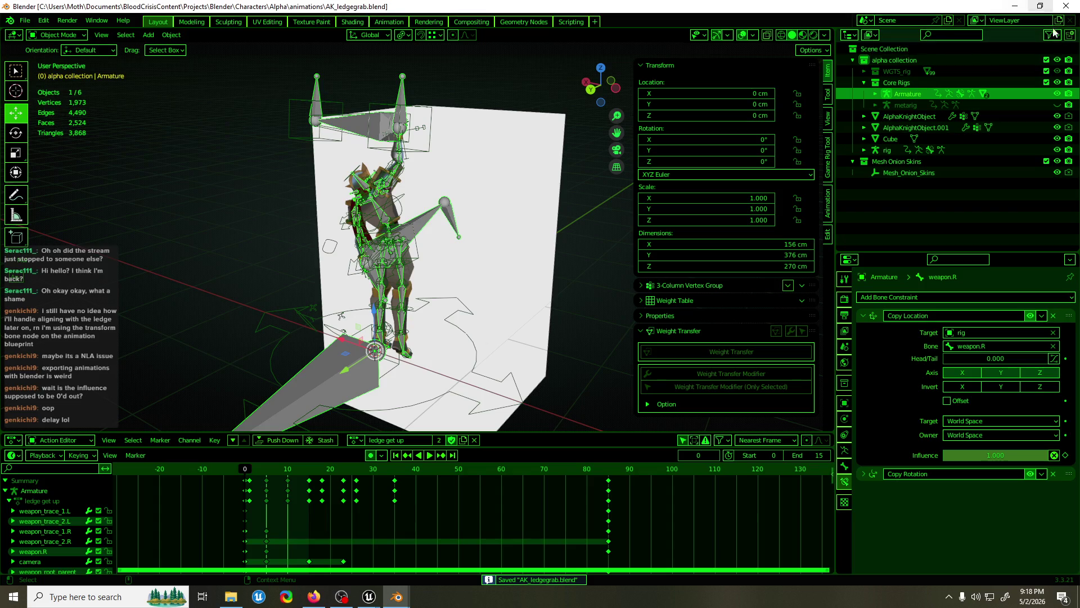
In Unreal, open AK_ledgegrab and reimport it from its updated FBX file
left_click(1016, 5)
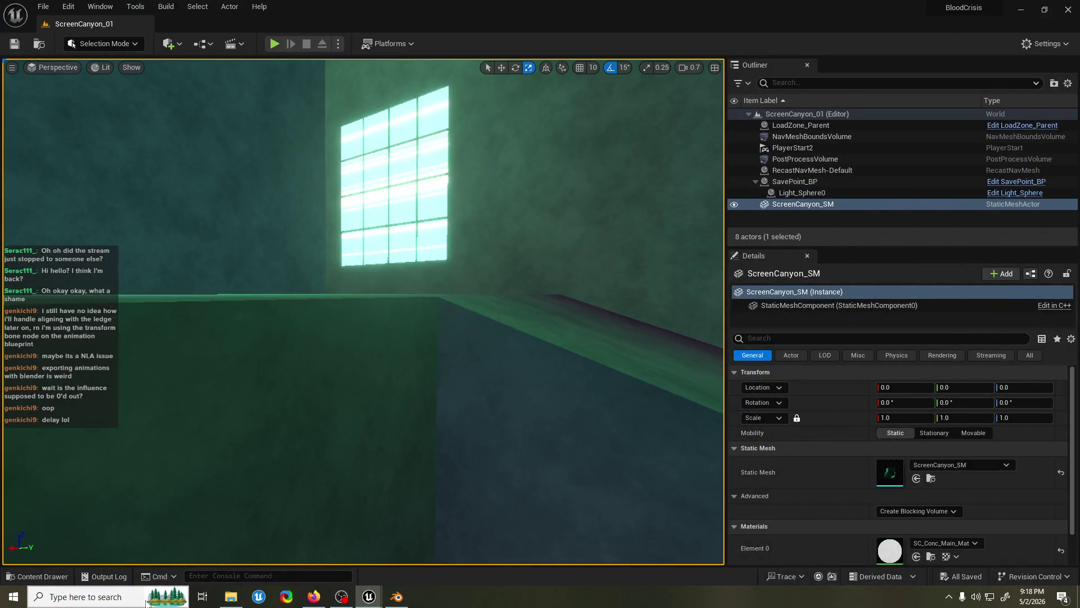
left_click(36, 576)
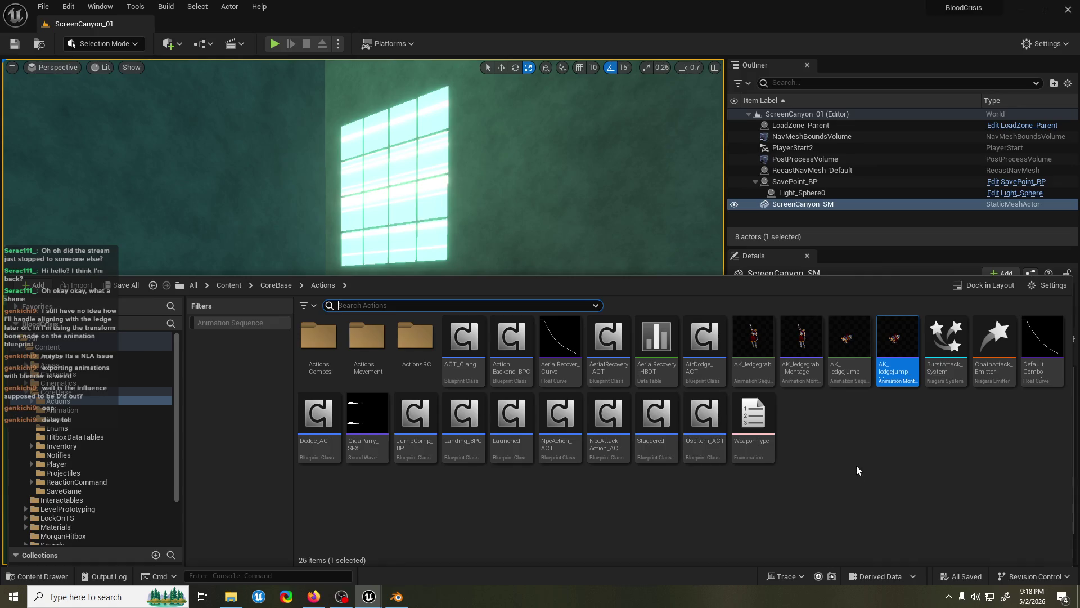
double_click(753, 340)
left_click(292, 44)
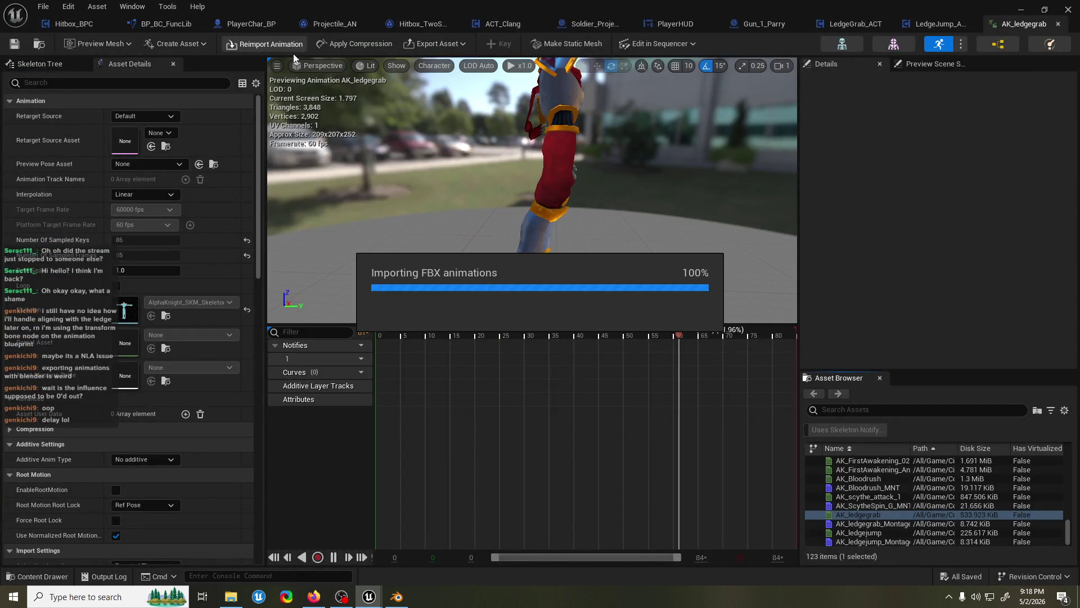
Reimport AK_ledgejump from its FBX, save the animations, and minimize the editor
left_click(40, 576)
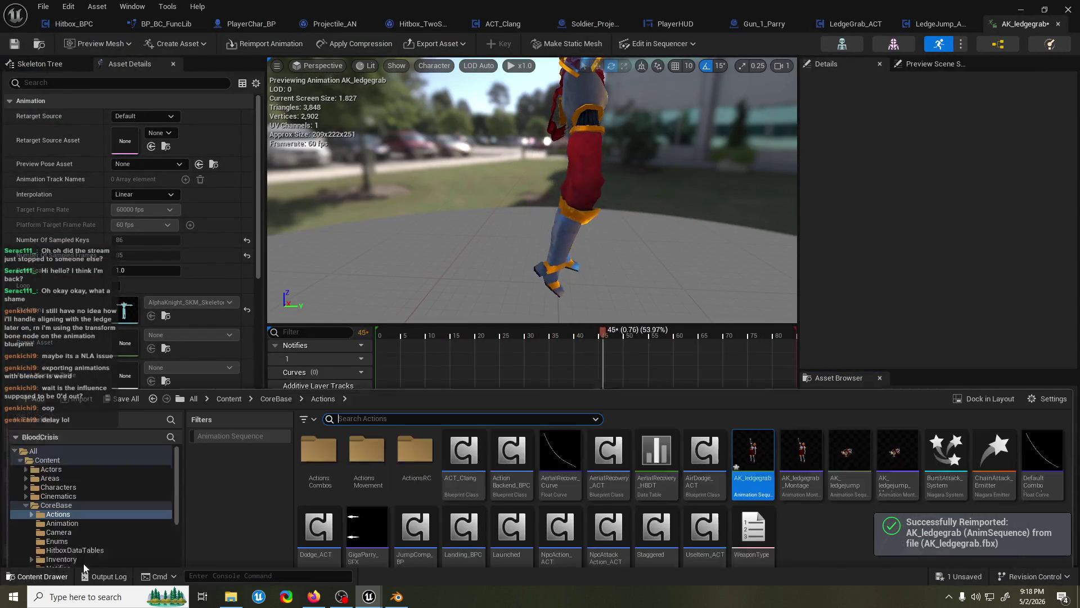
double_click(849, 416)
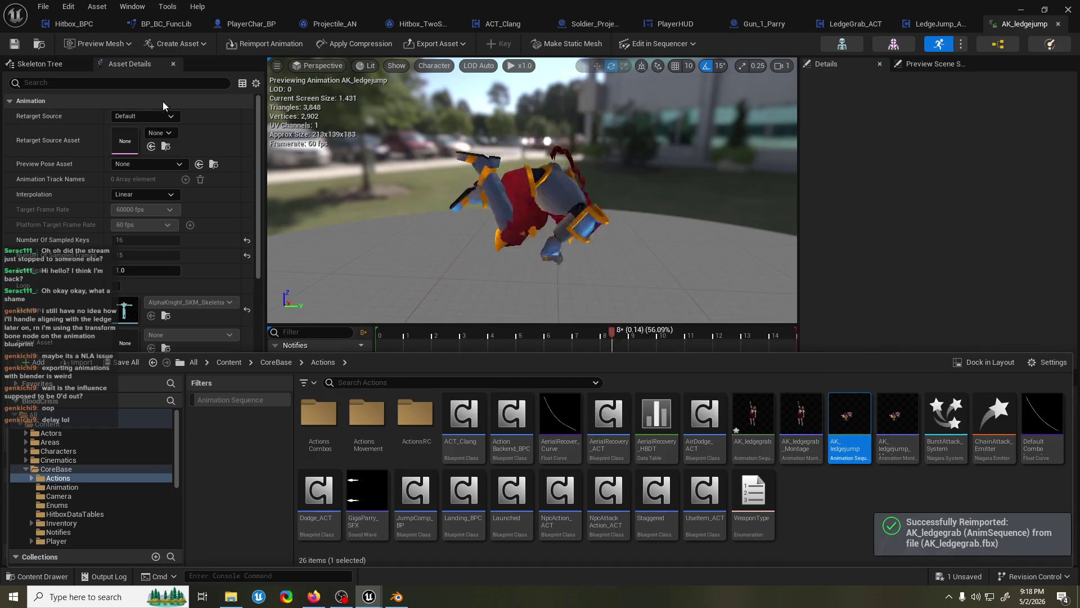
left_click(265, 44)
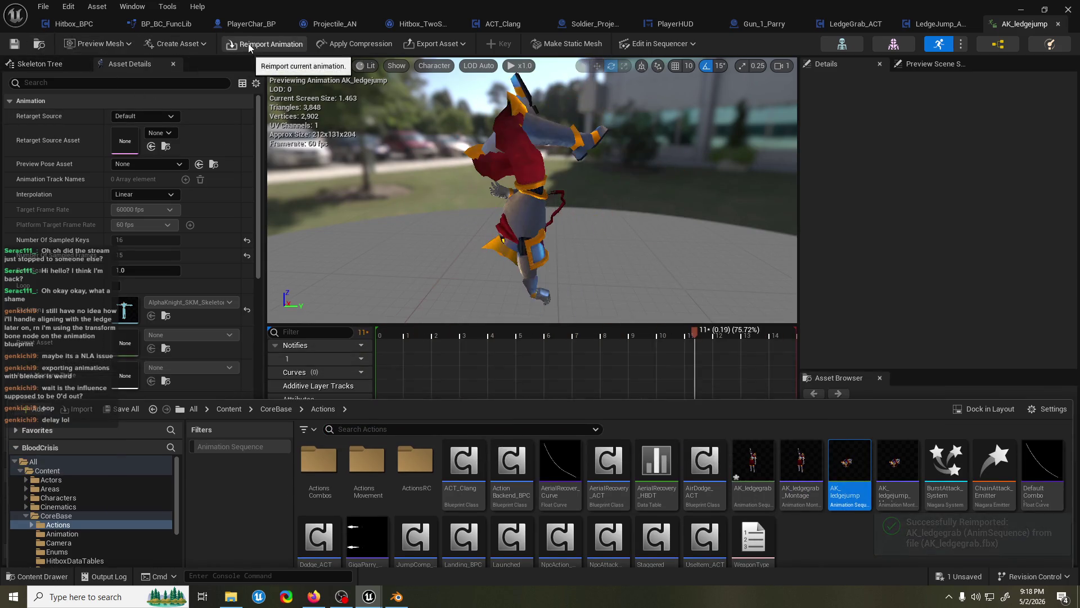
key("ctrl+s")
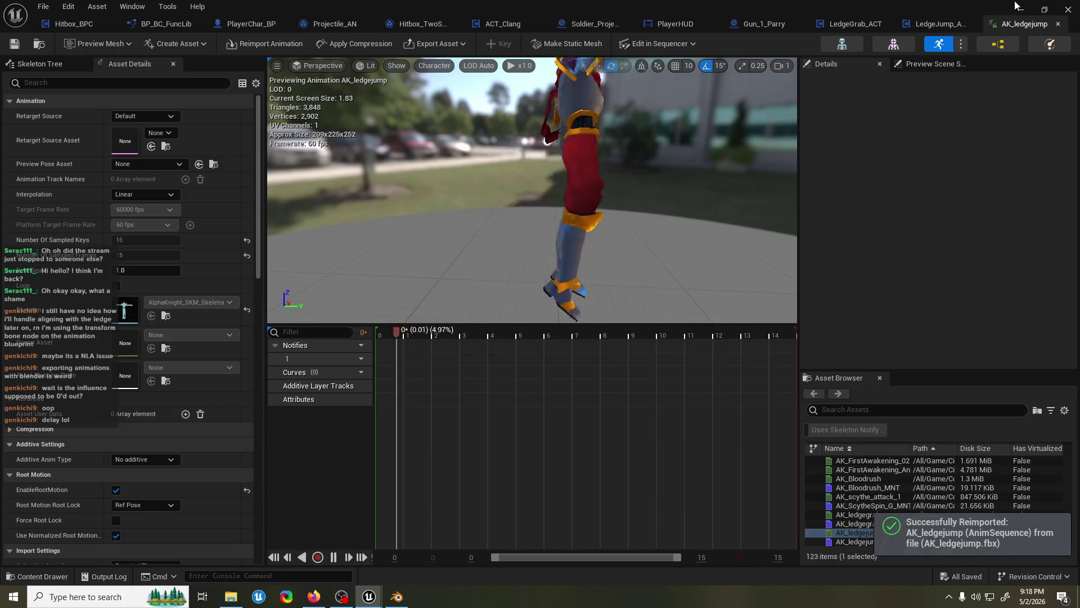
left_click(1017, 7)
Play the level, testing ledge grabs, hangs, wall climbs and get-ups with the character
left_click(273, 45)
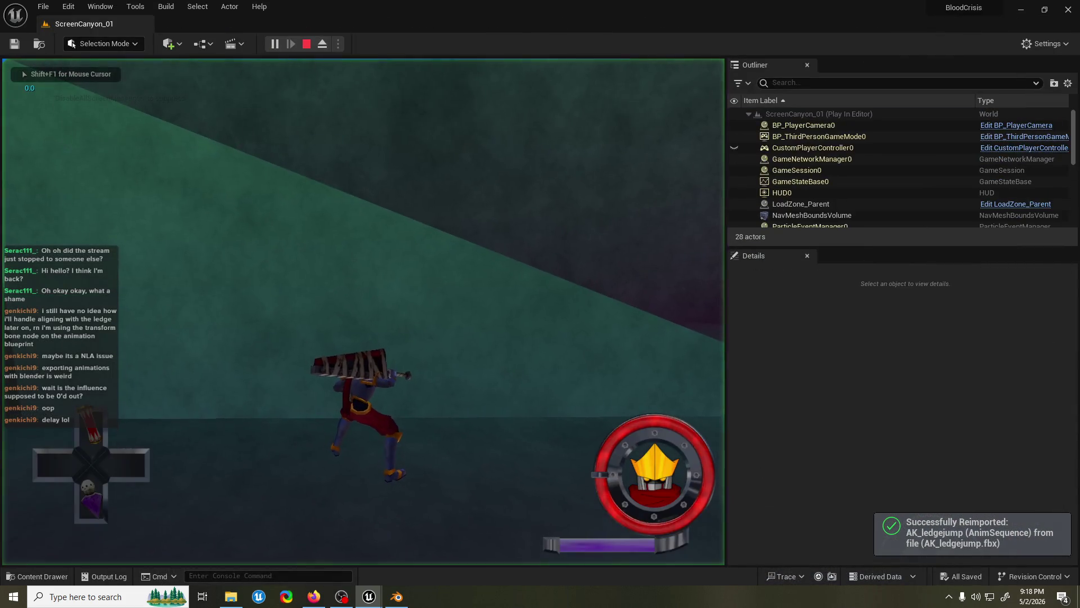
key("space")
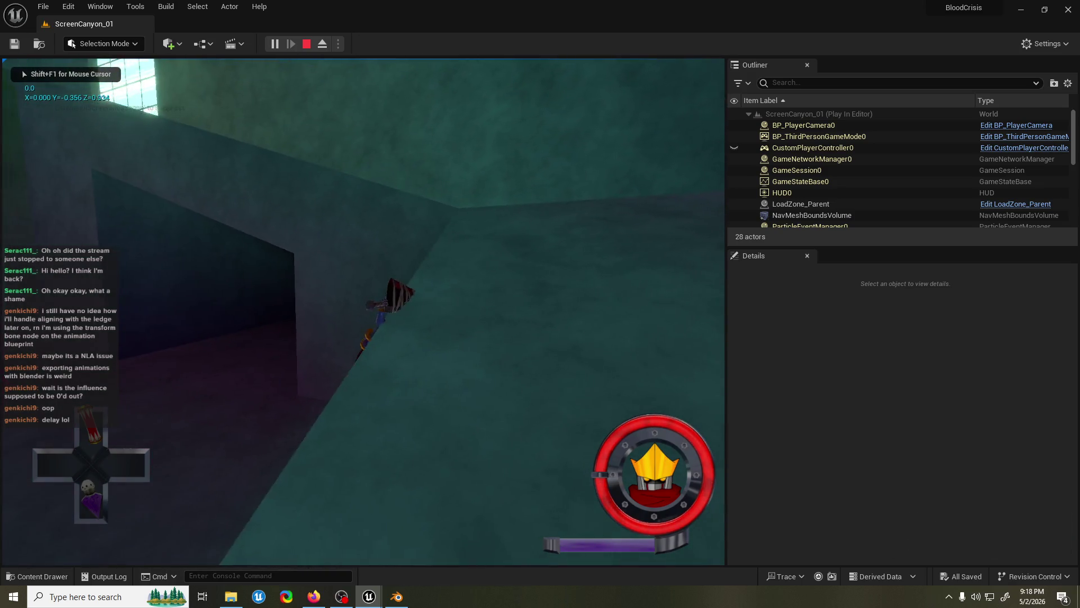
key("w")
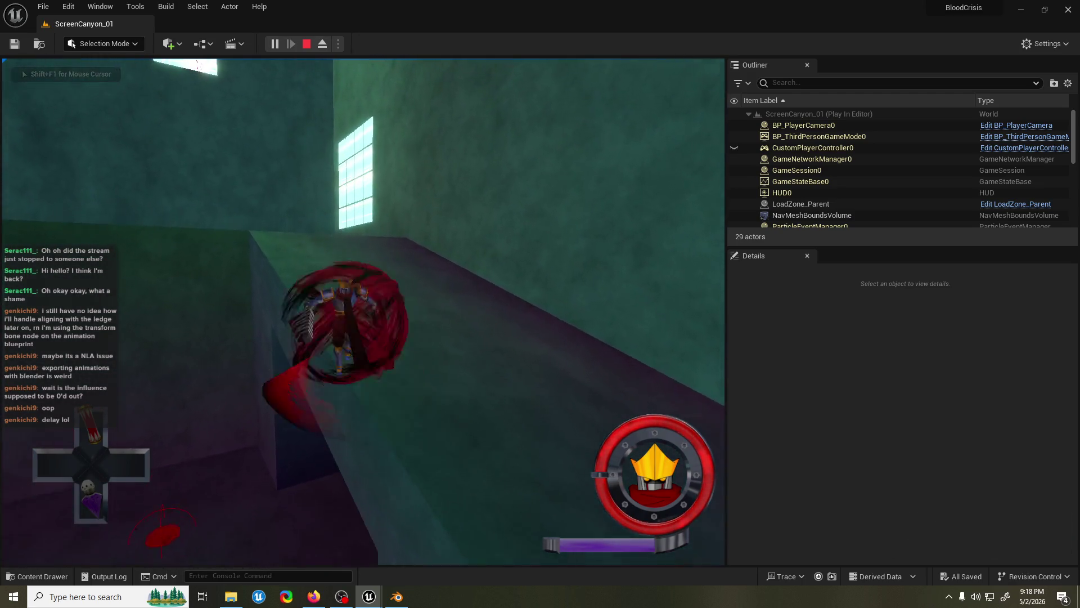
key("w")
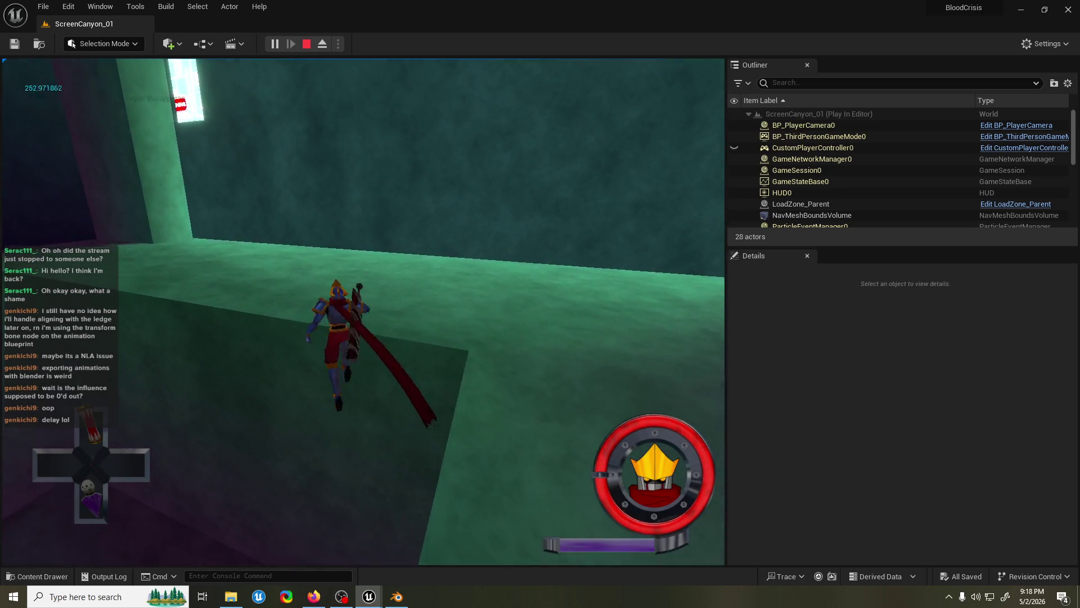
key("w")
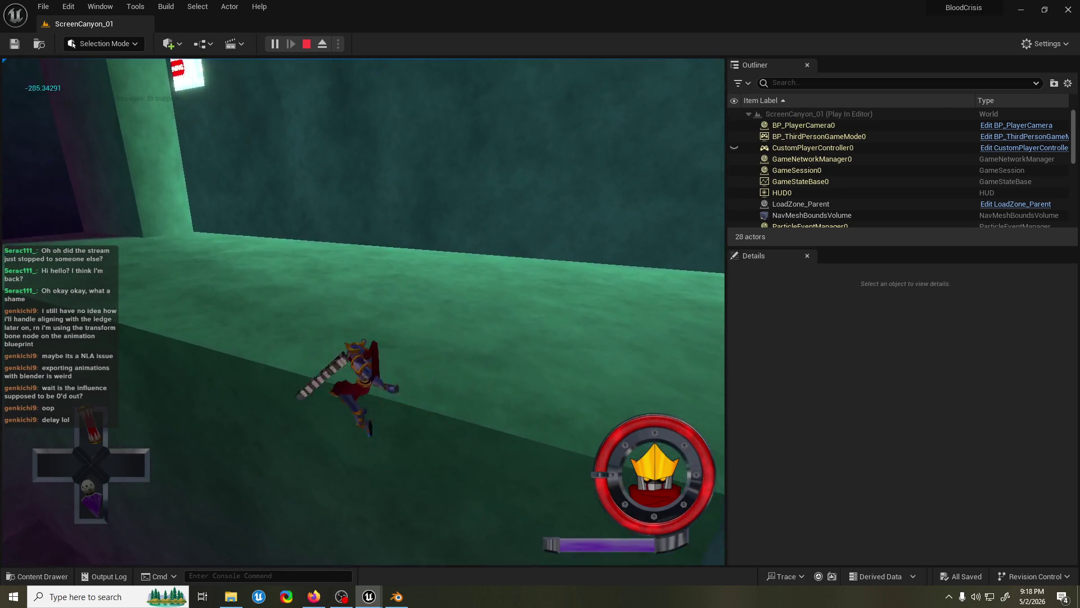
key("w")
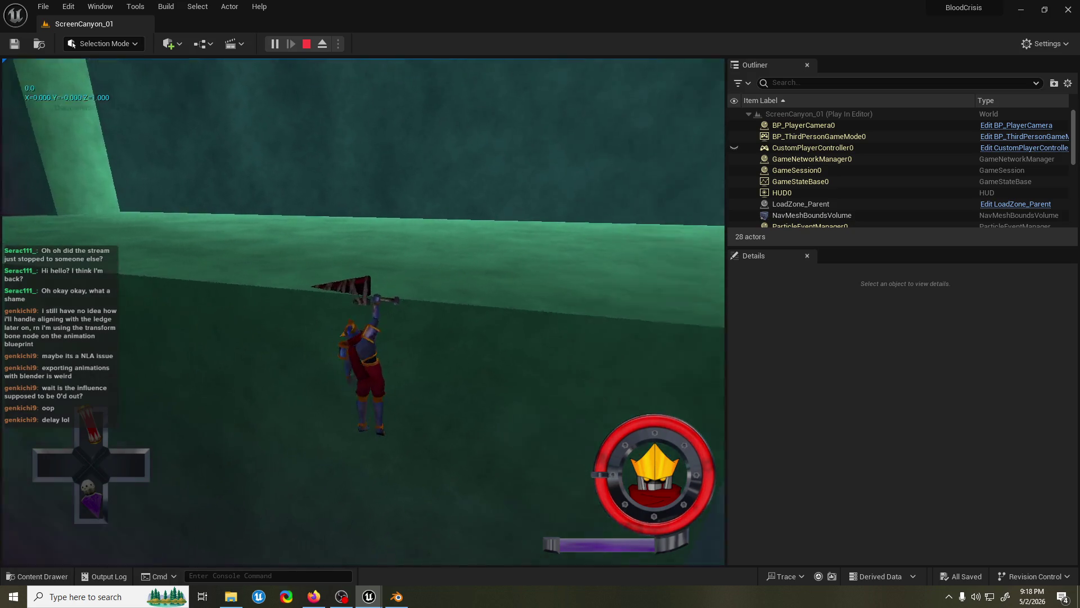
key("w")
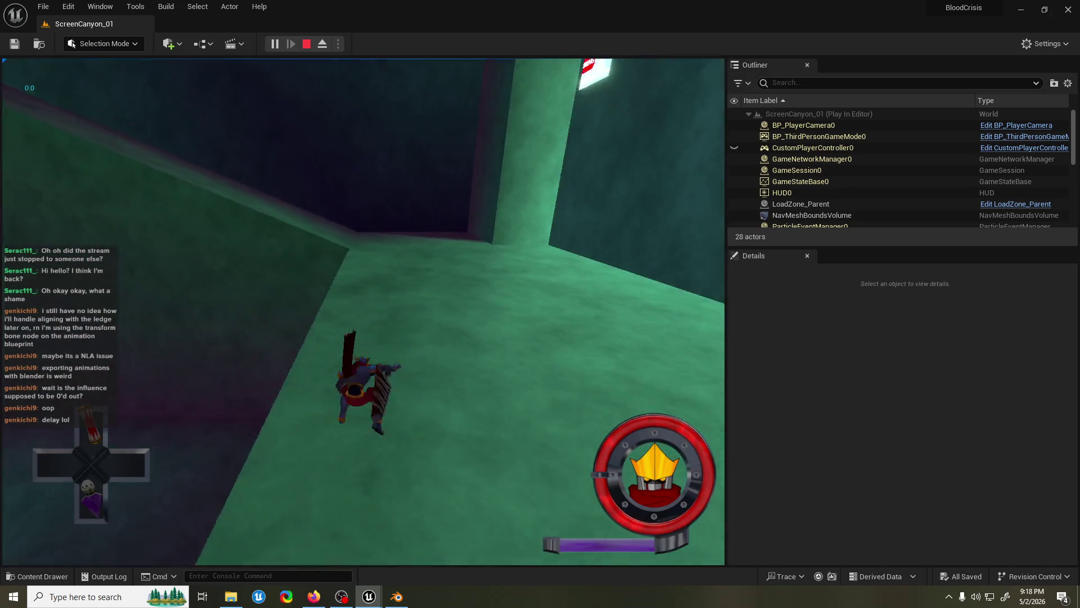
key("w")
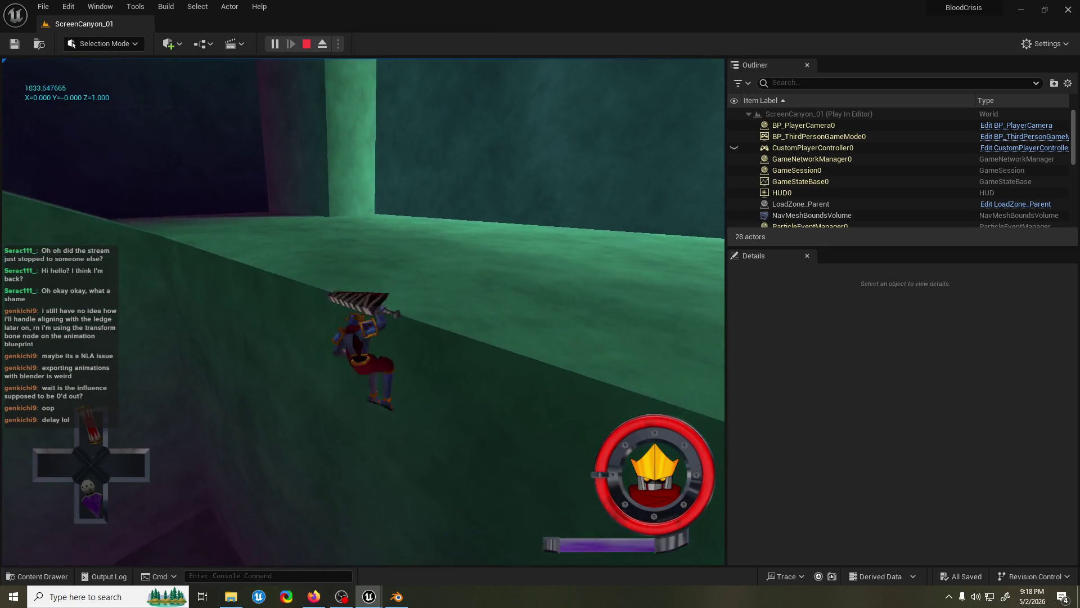
key("w")
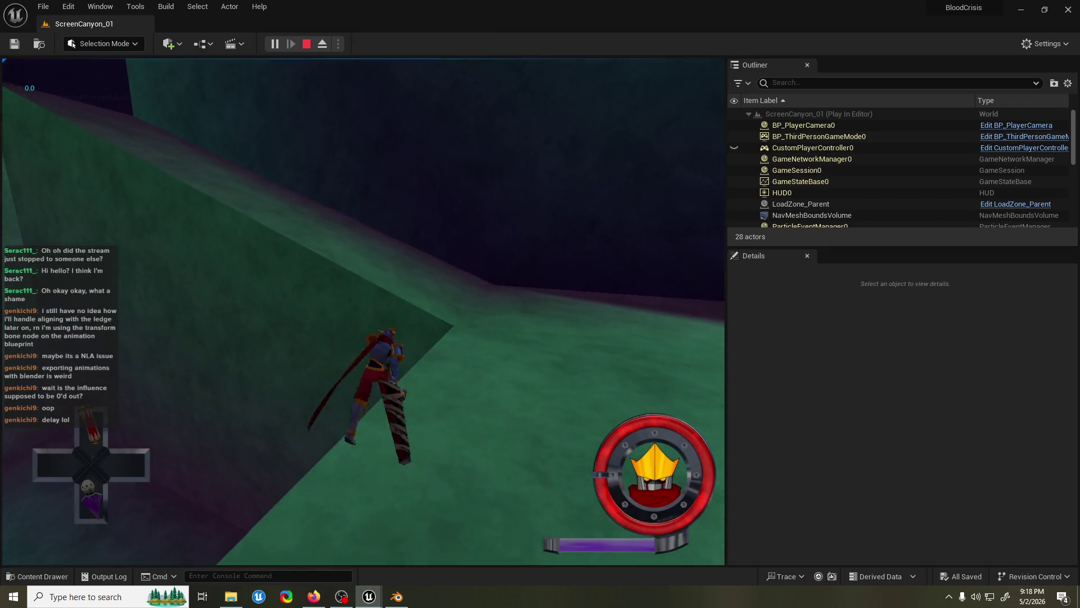
key("w")
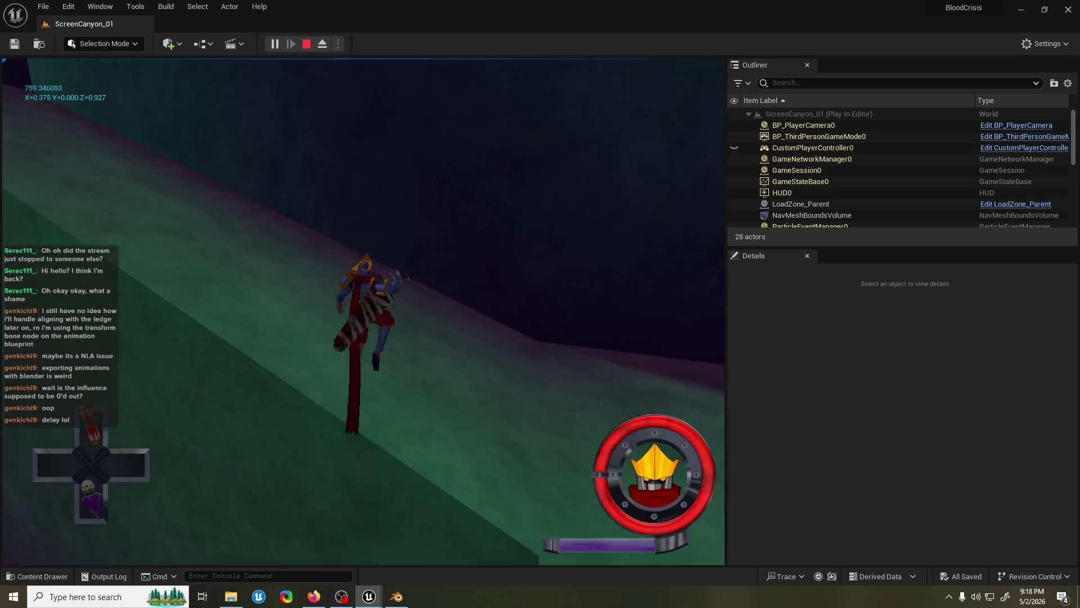
key("w")
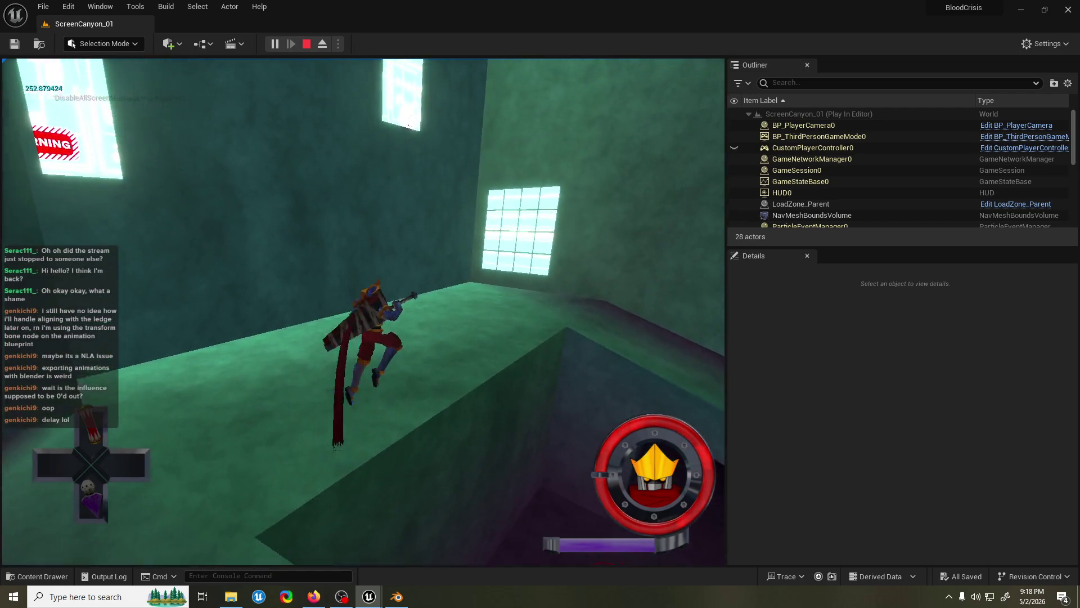
key("w")
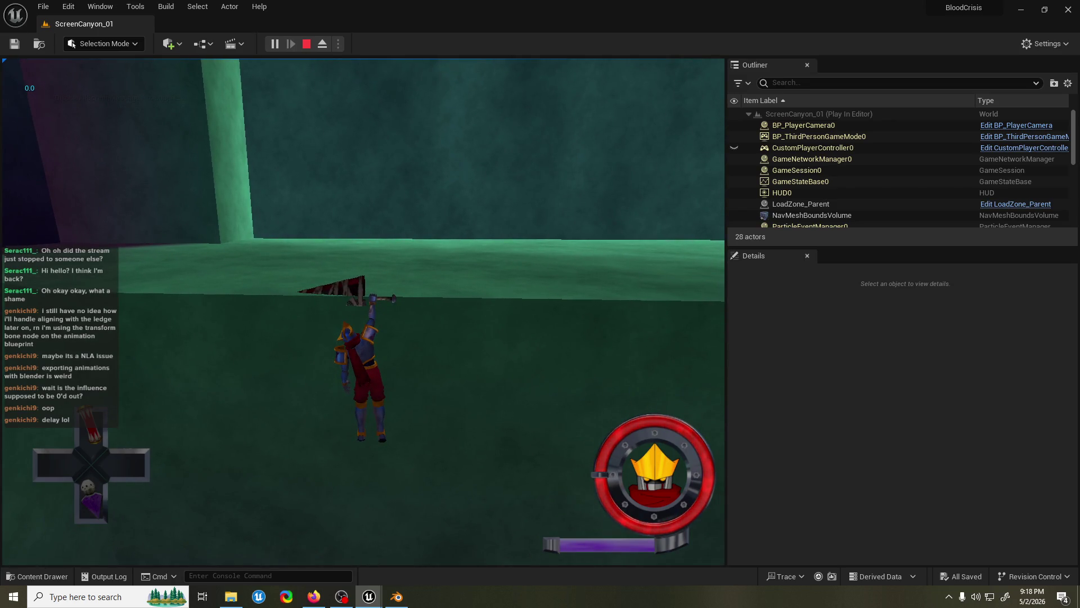
key("w")
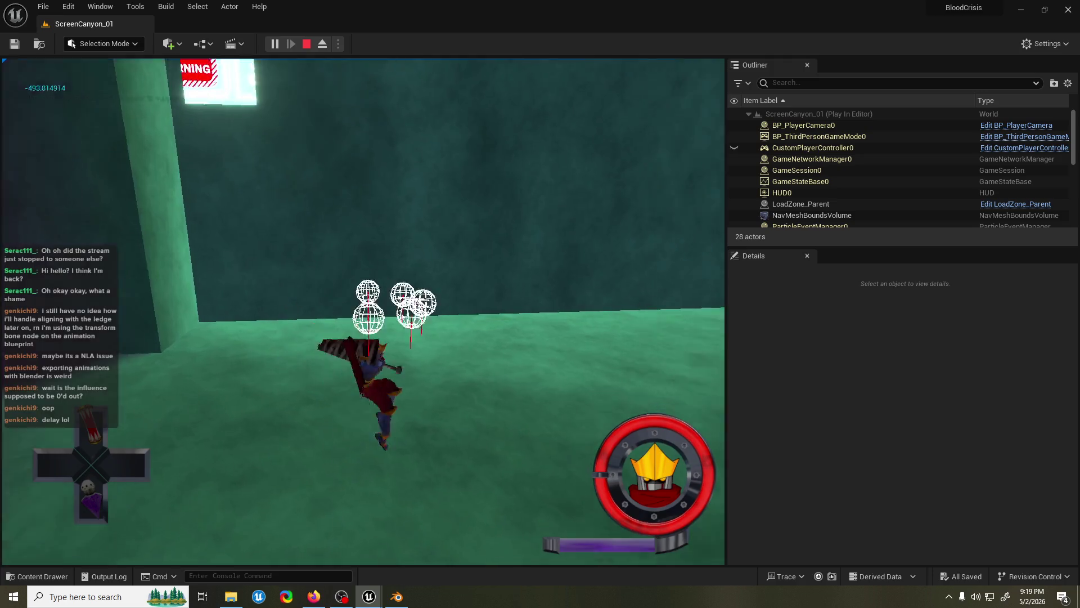
key("w")
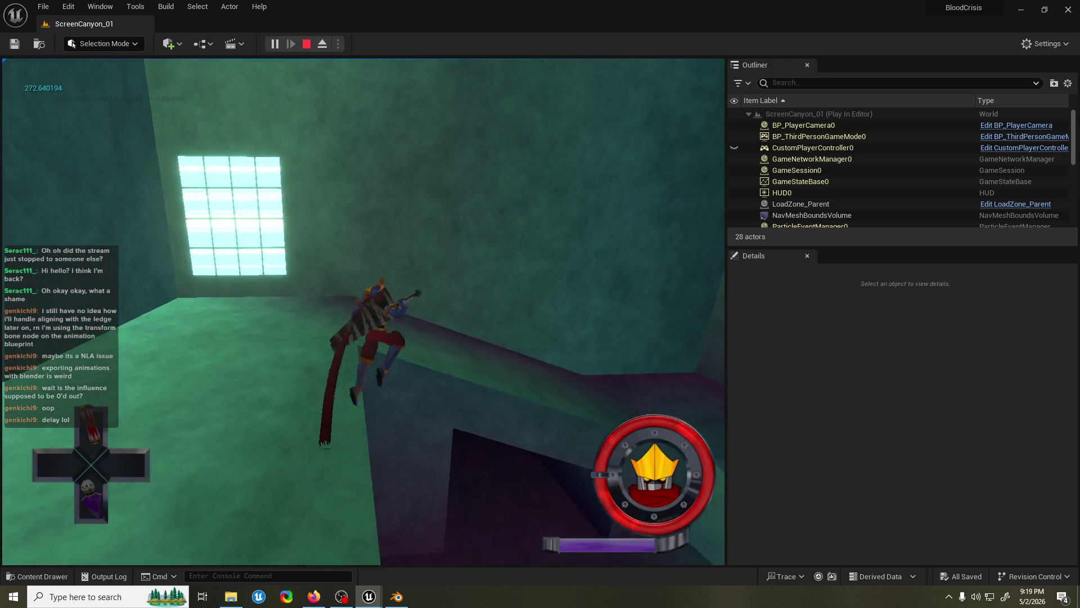
key("w")
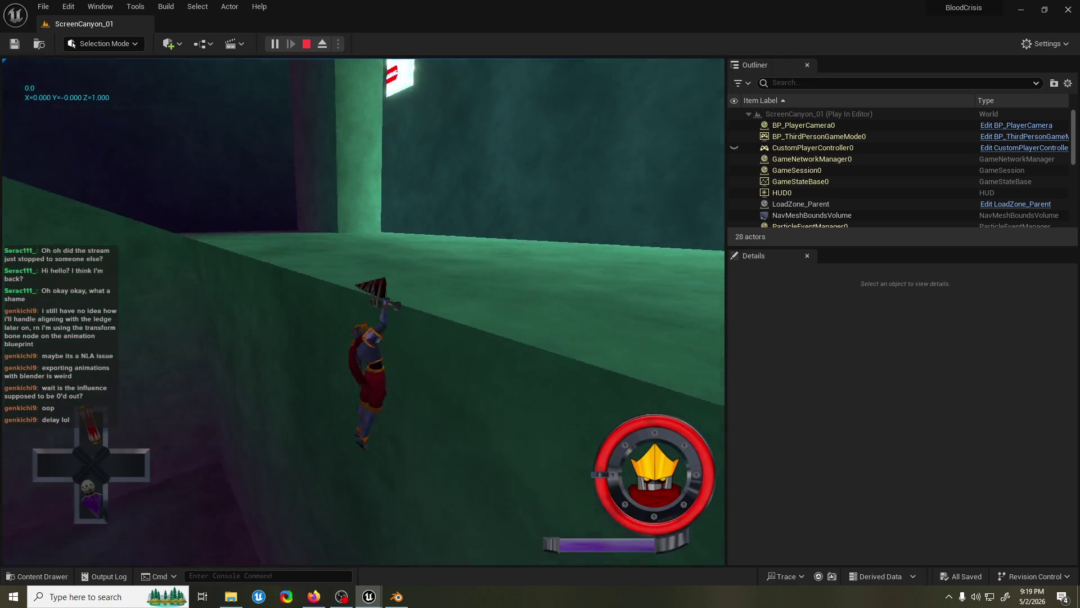
key("w")
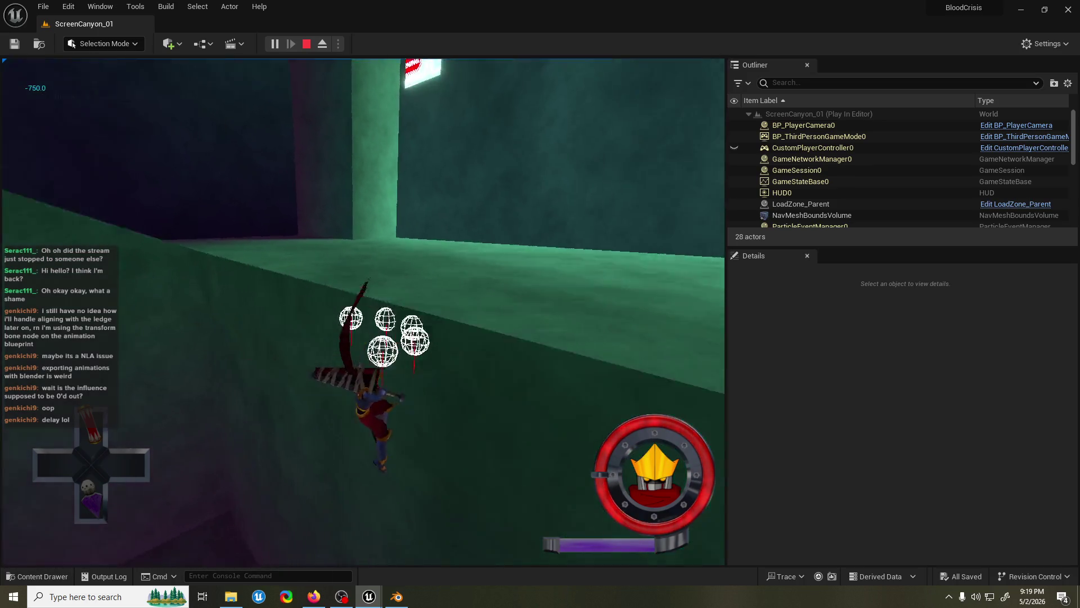
key("w")
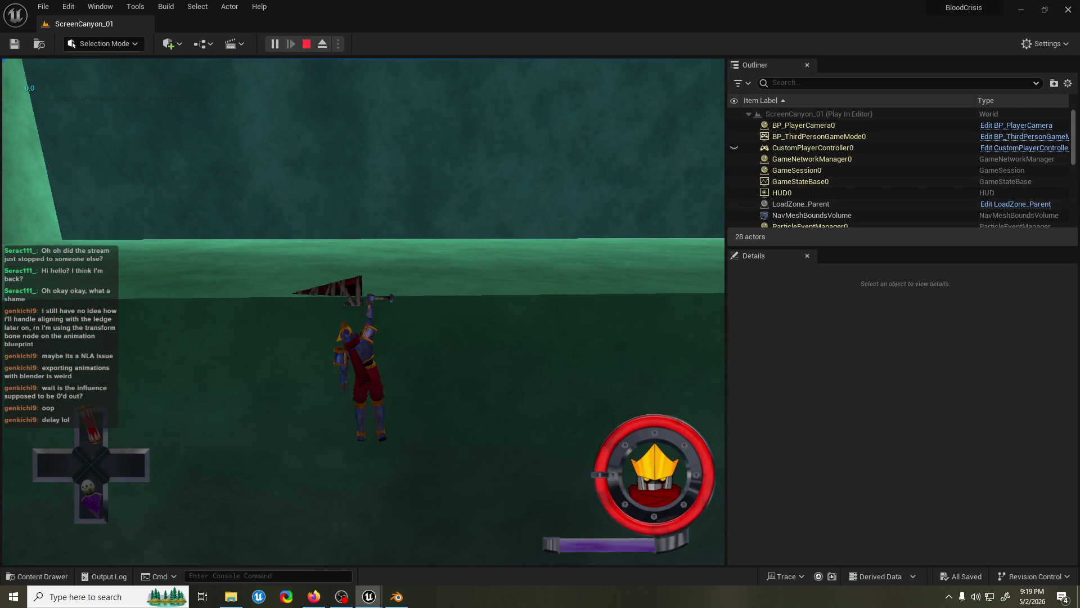
key("w")
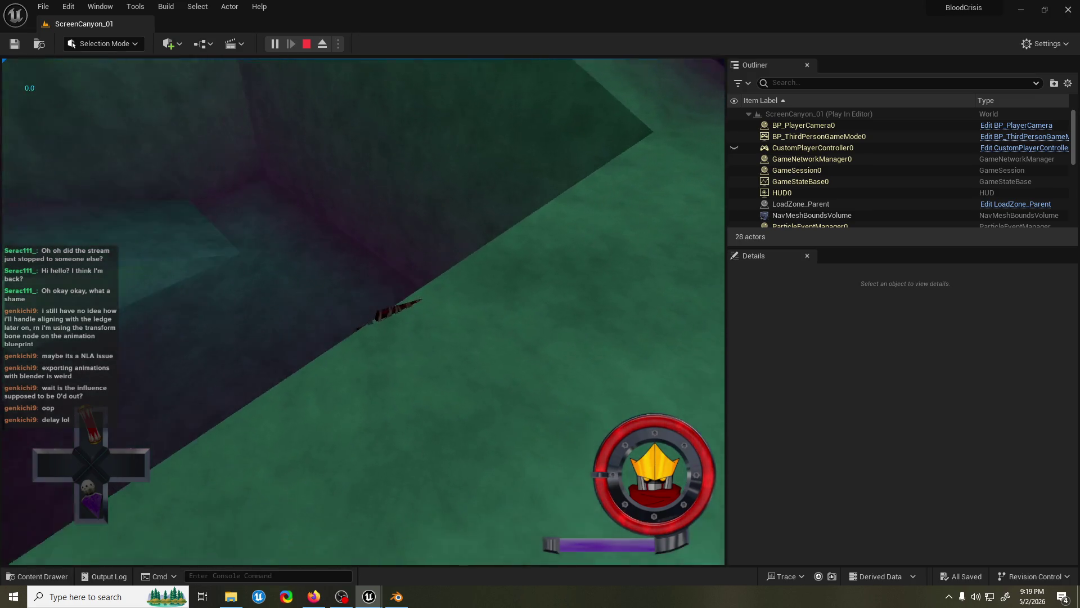
key("w")
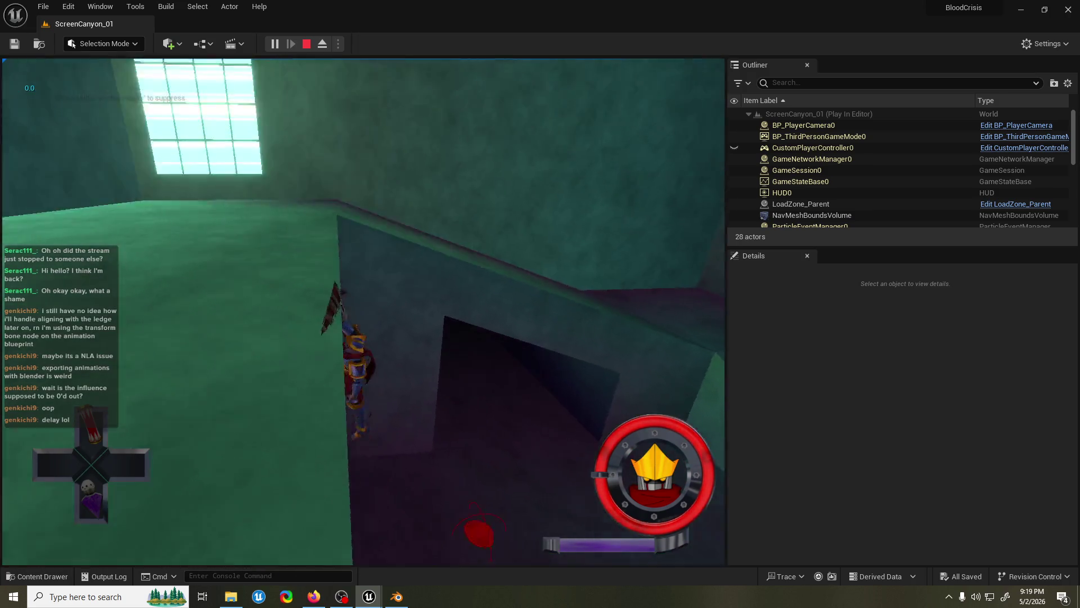
key("w")
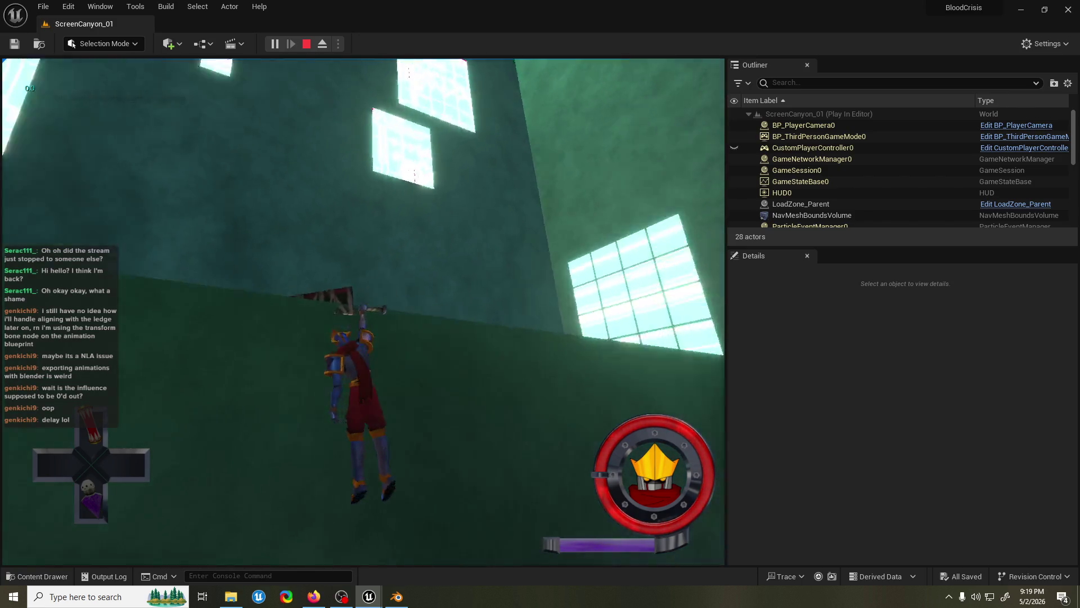
key("w")
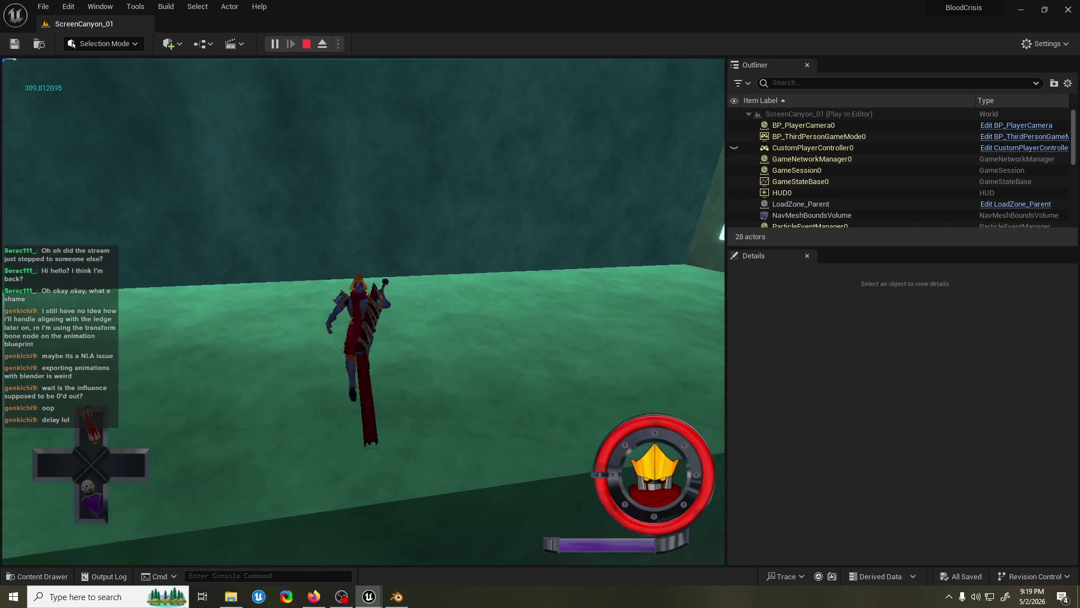
key("w")
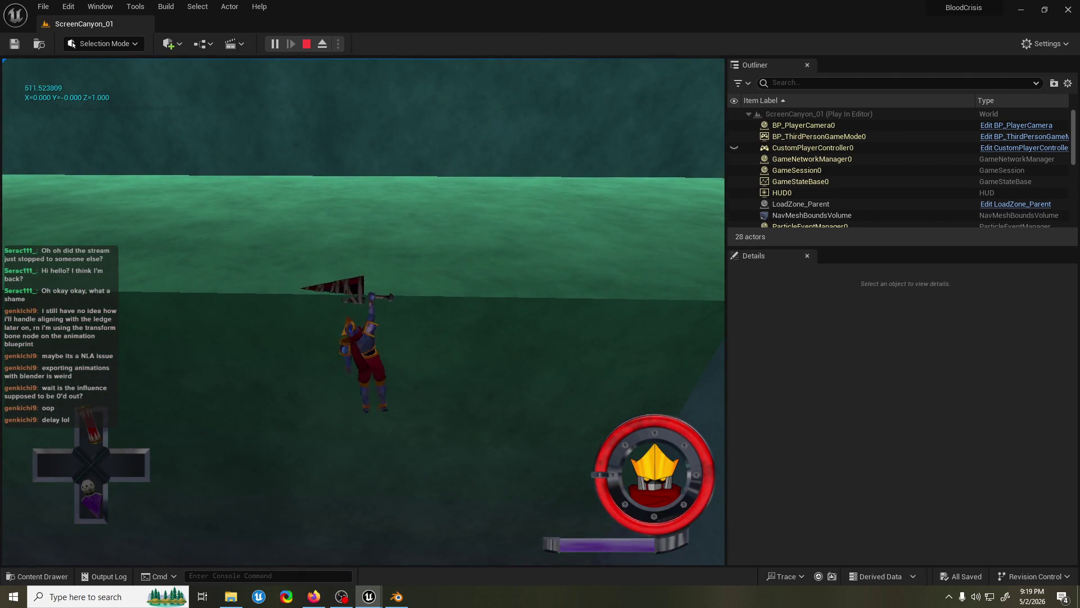
key("w")
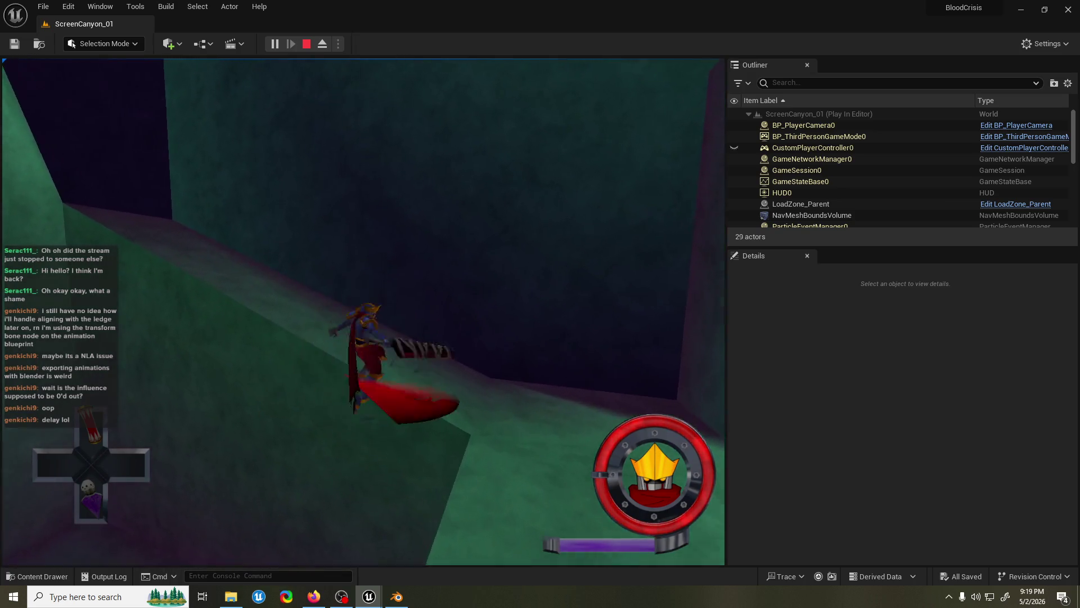
key("w")
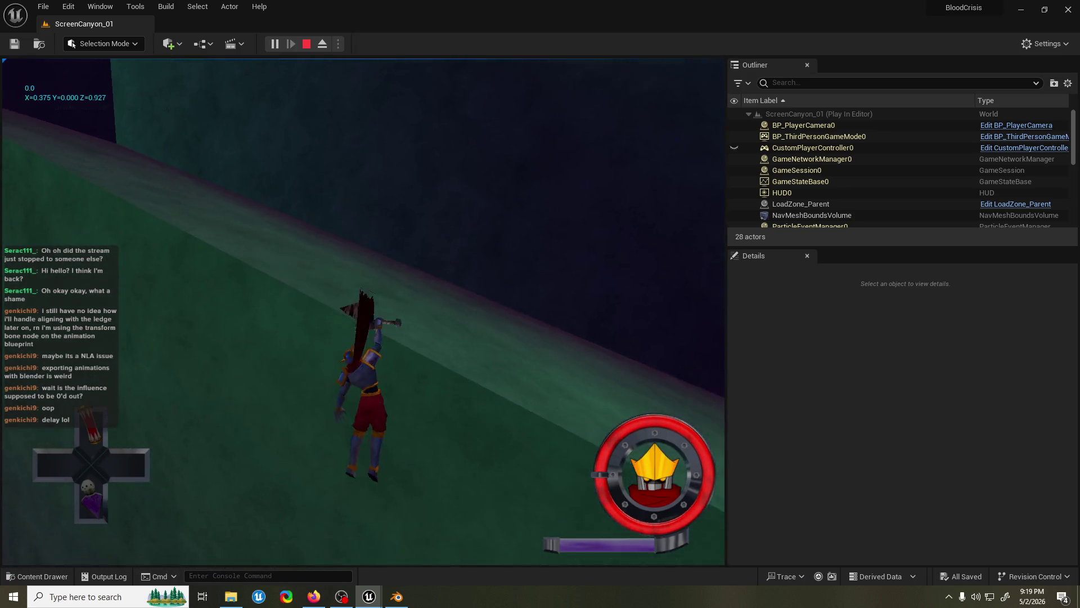
key("w")
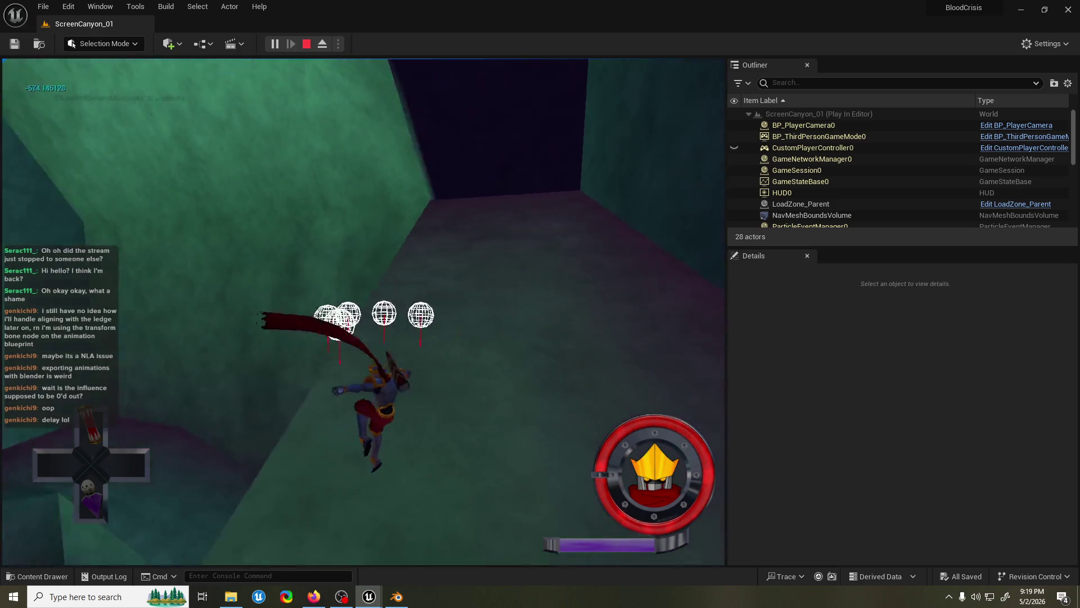
key("w")
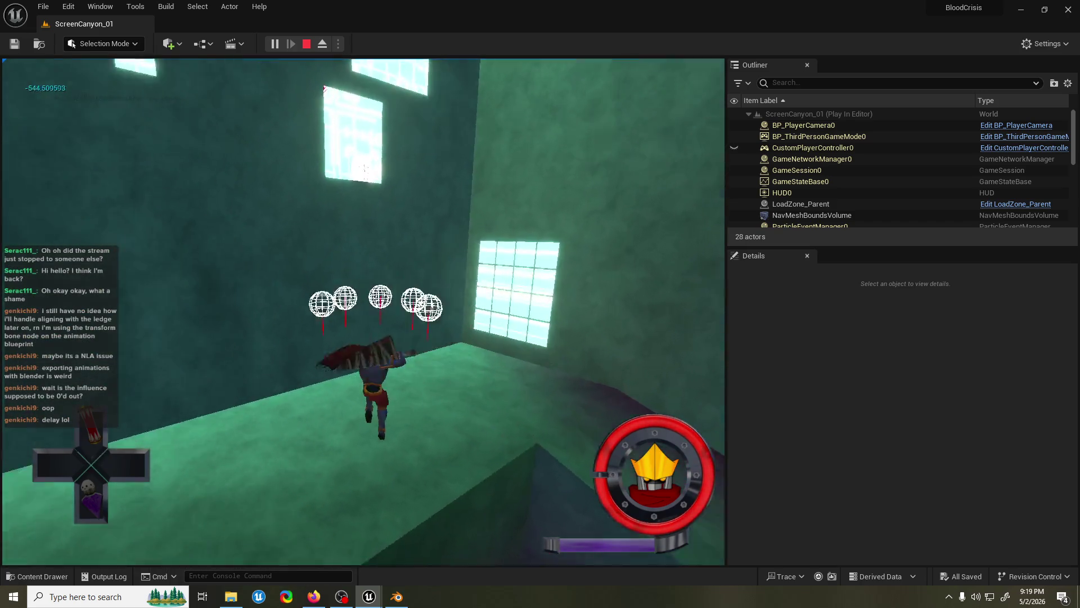
key("w")
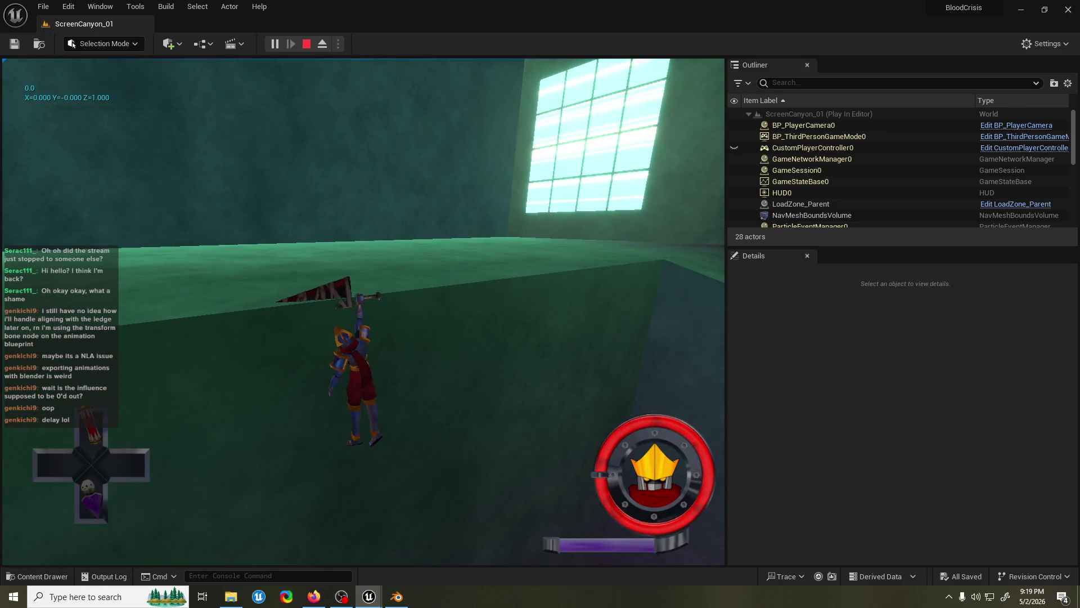
key("w")
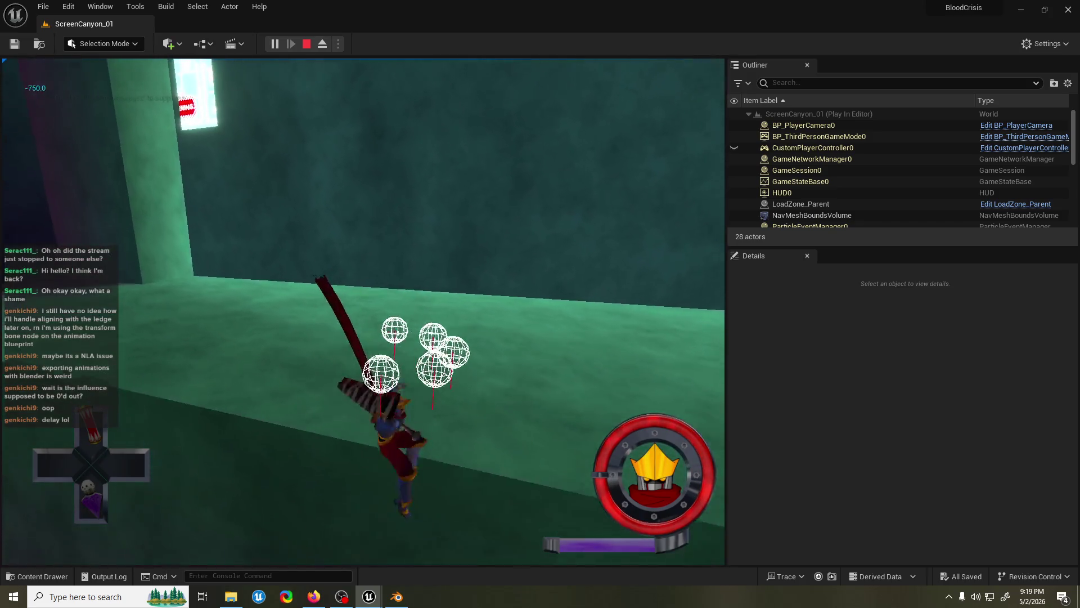
key("s")
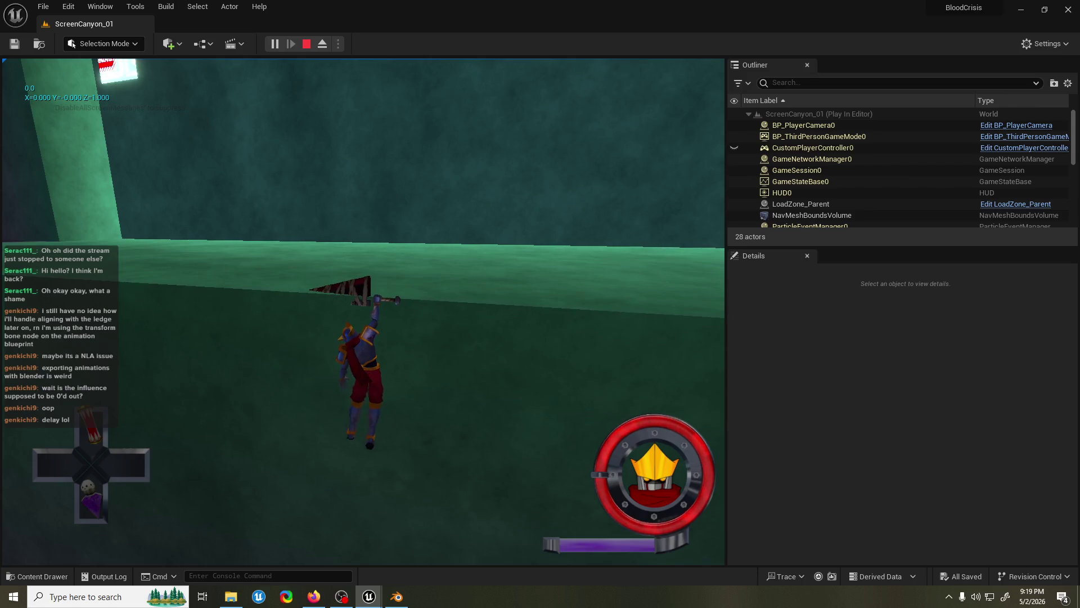
key("w")
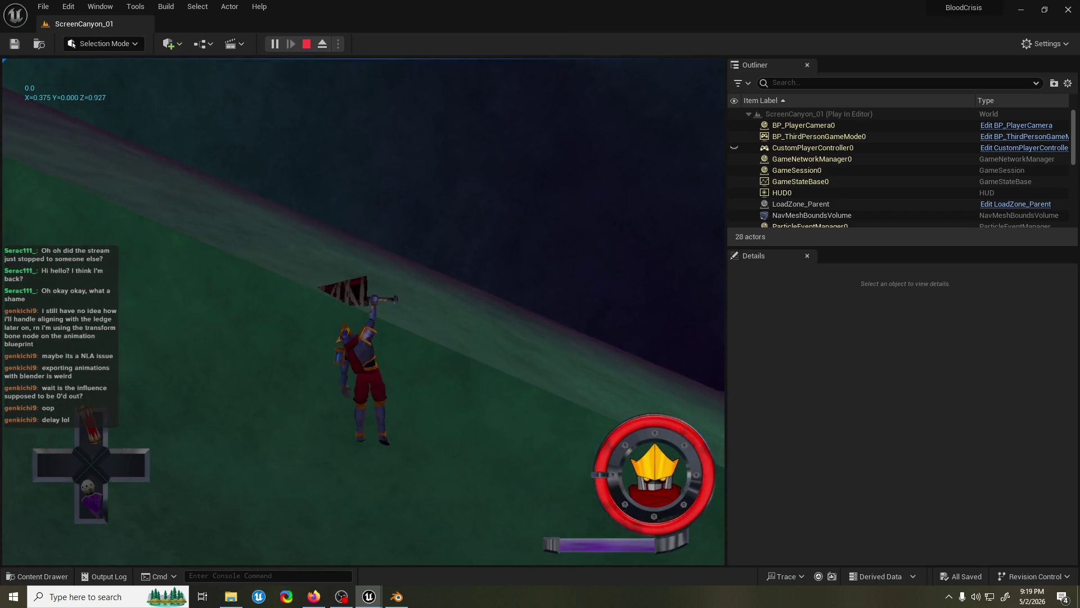
Stop the play session and bring up the AK_ledgejump animation editor
key("Escape")
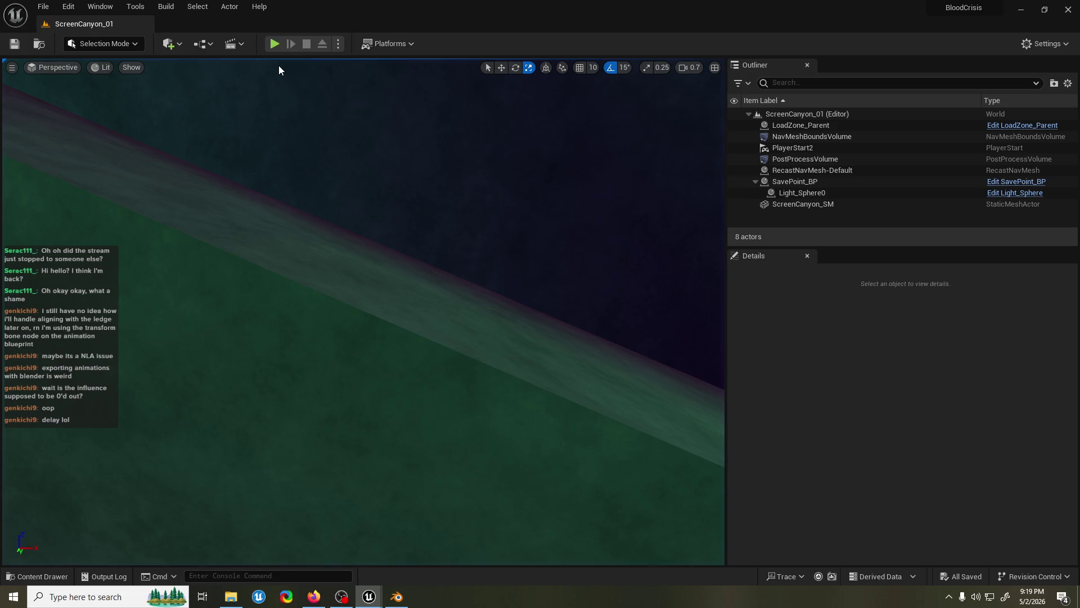
mouse_move(374, 598)
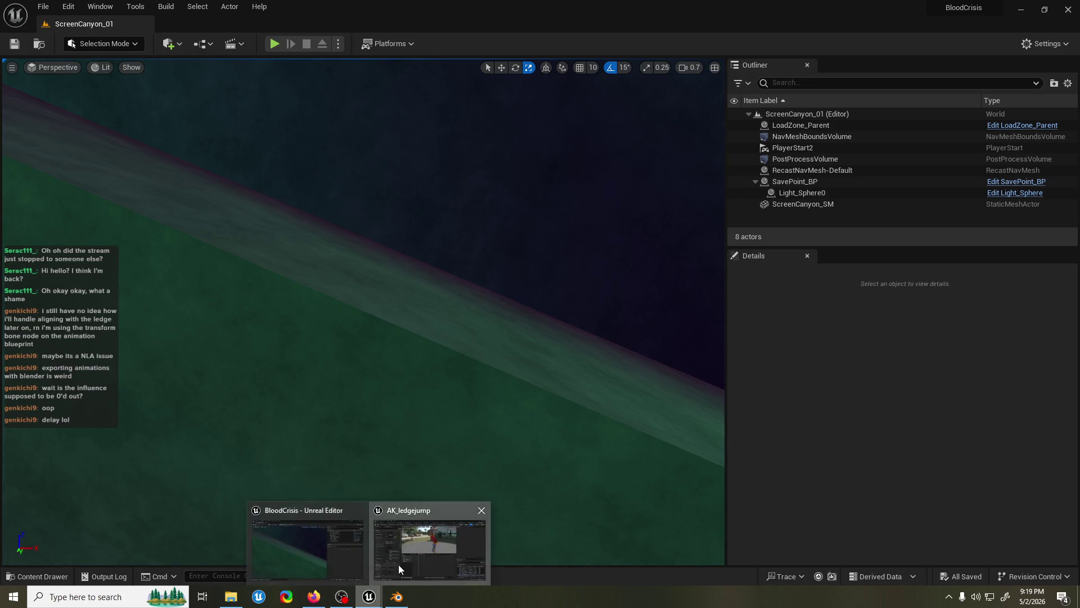
left_click(399, 565)
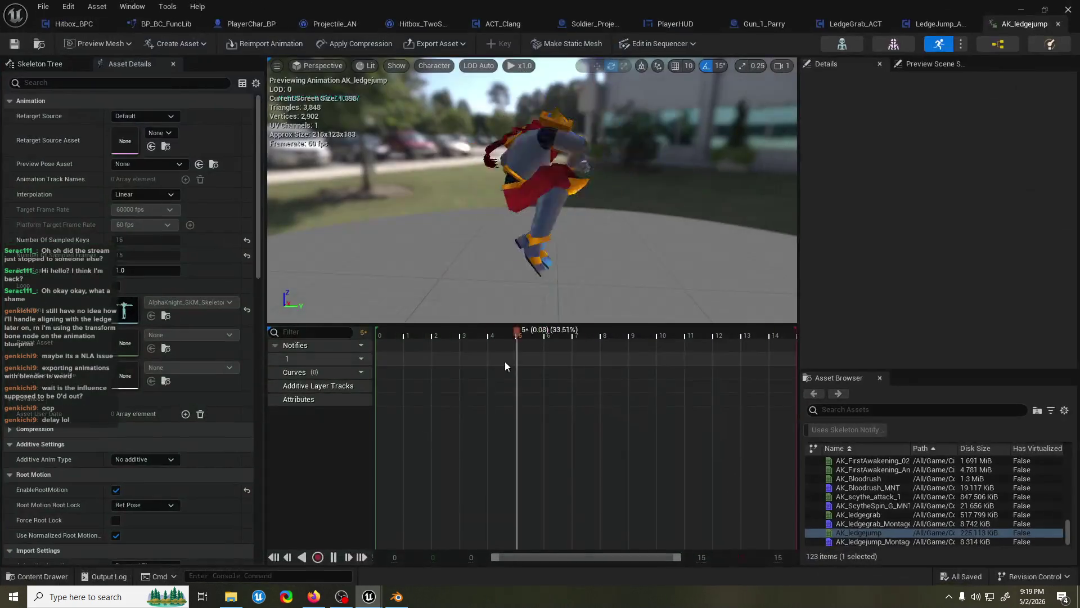
Open AK_ledgegrab_Montage, set its blend-out time to 0.12, and minimize the montage editor
double_click(873, 523)
left_click(159, 262)
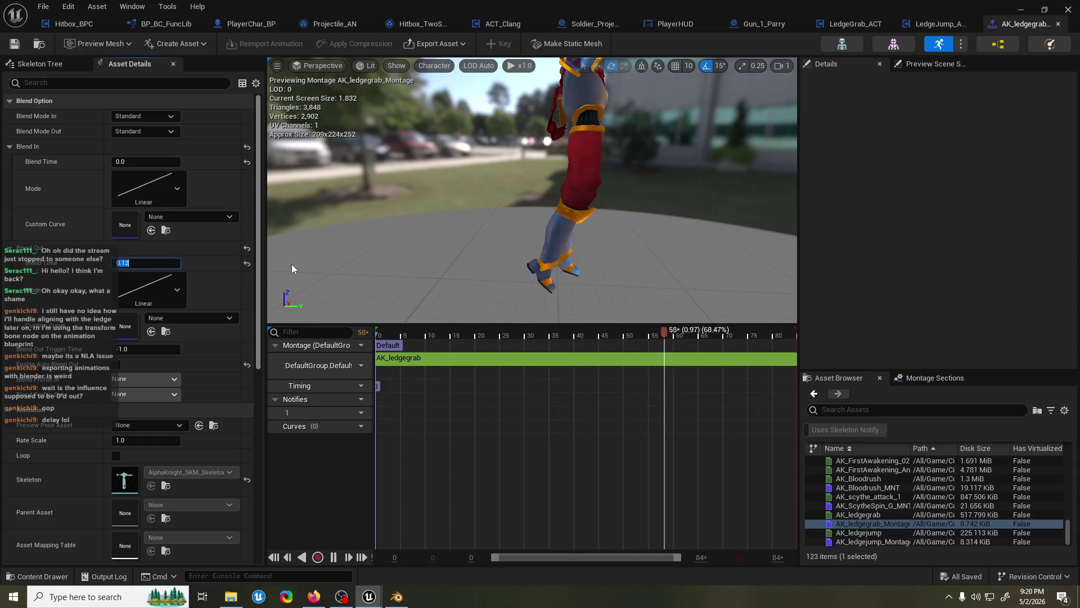
mouse_move(297, 268)
left_mouse_down()
mouse_move(349, 269)
mouse_move(499, 117)
left_mouse_up()
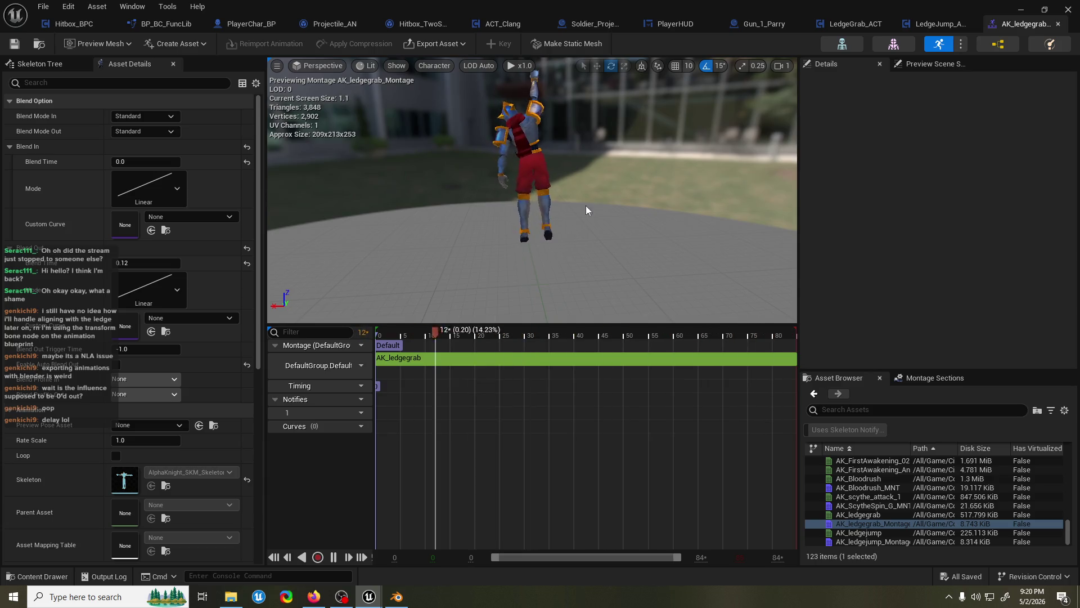
left_click(1016, 9)
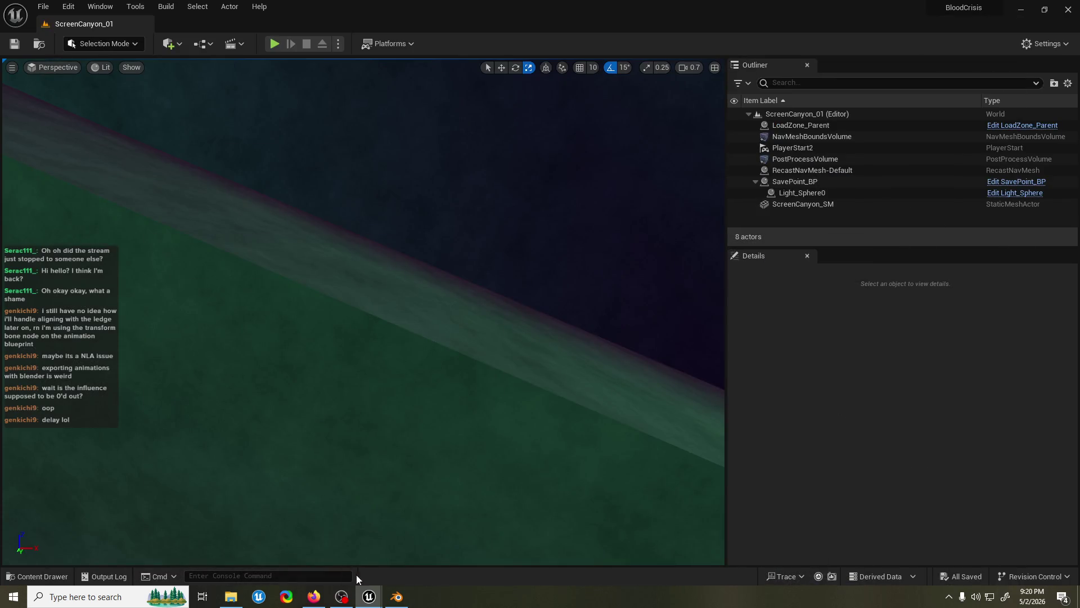
Back in Blender, give the Armature the ledge grab action with end frame 85 and play it
left_click(397, 596)
scroll(521, 304, "down", 10, "alt")
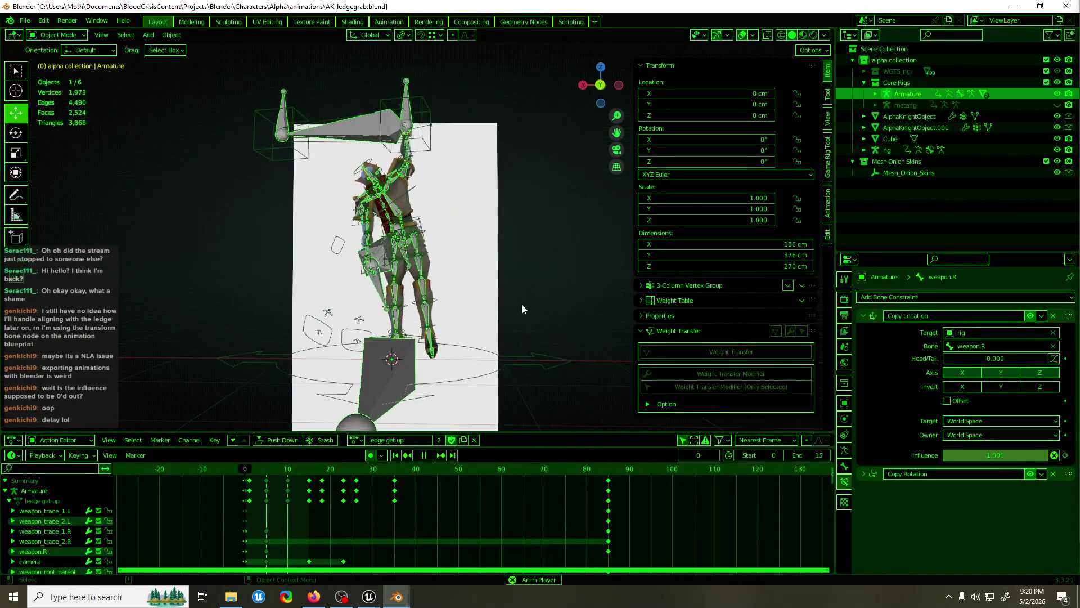
left_click(355, 441)
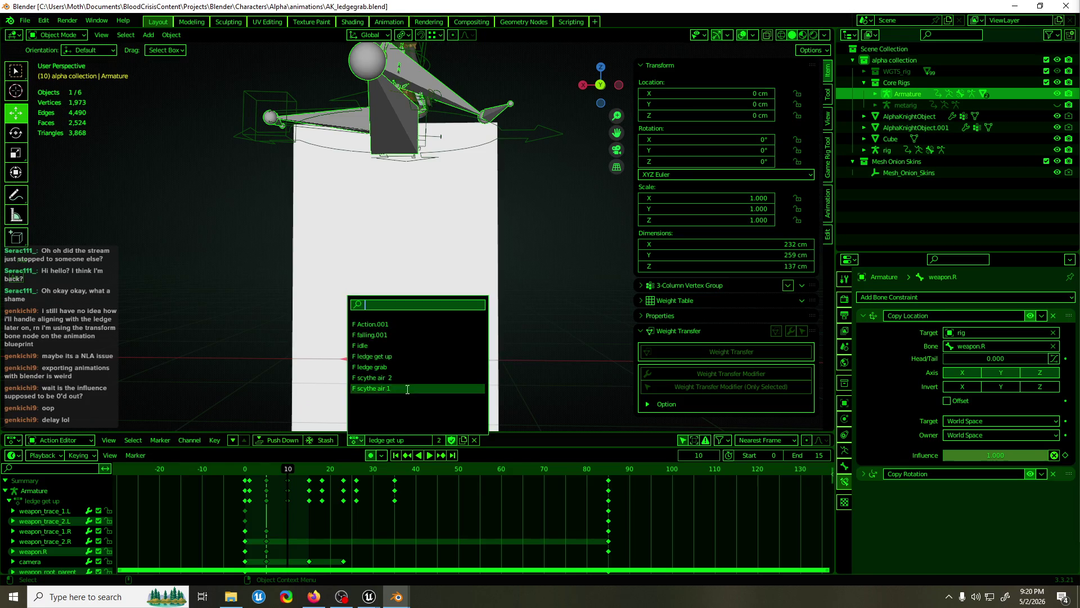
left_click(388, 367)
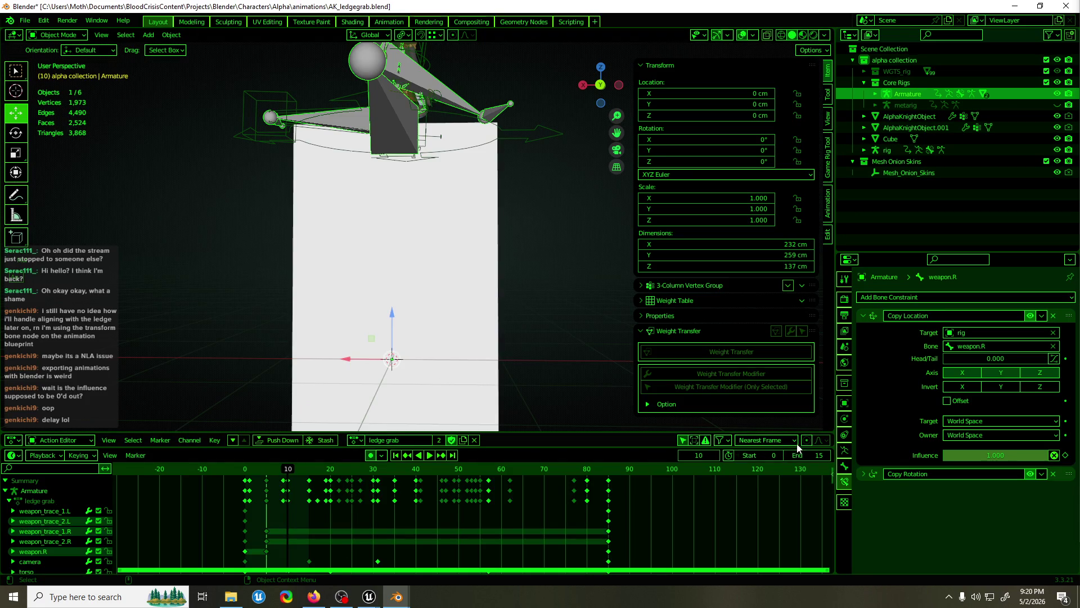
type("85")
key("Return")
key("space")
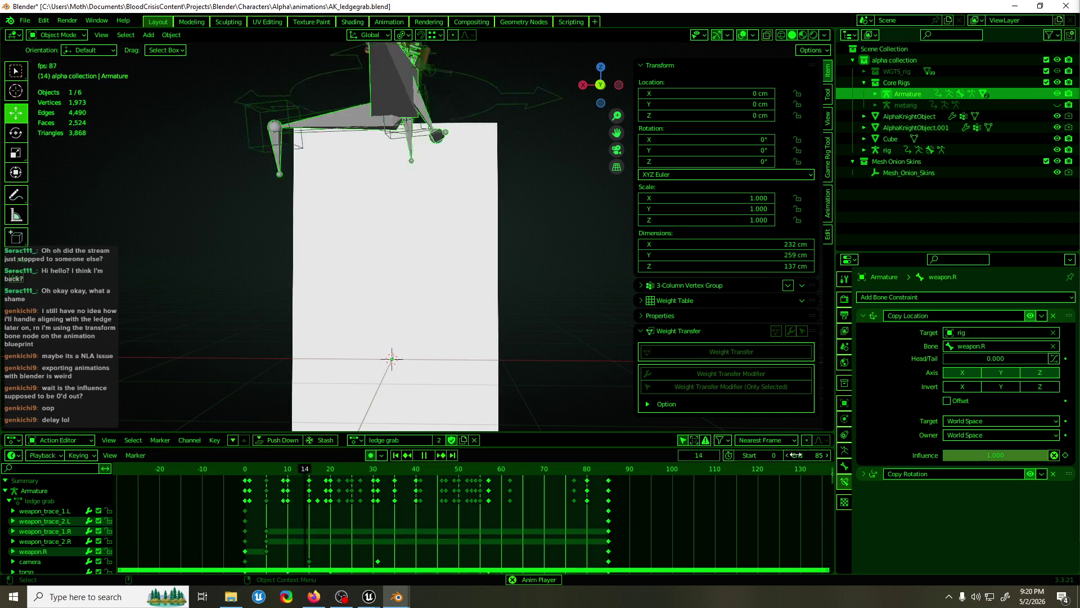
key("space")
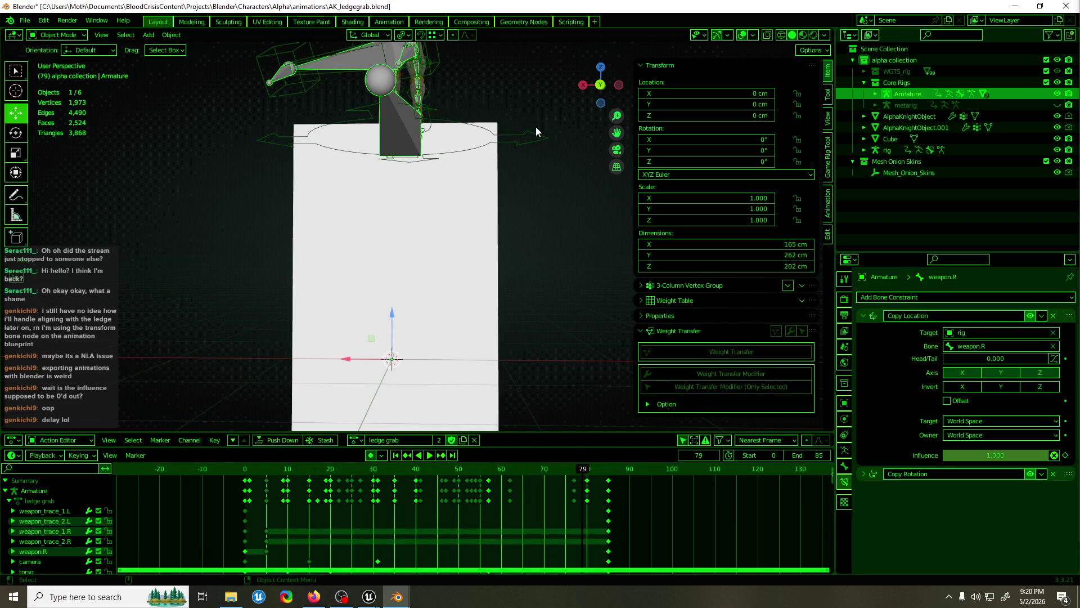
left_click(537, 131)
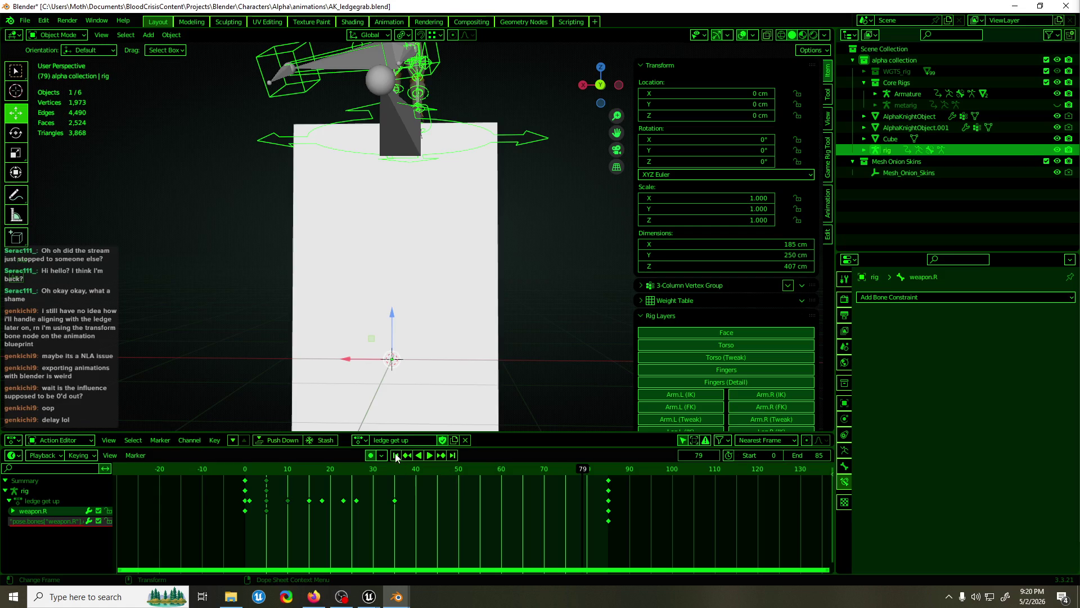
Assign the ledge grab action to the rig and play it back
left_click(361, 440)
left_click(392, 374)
key("space")
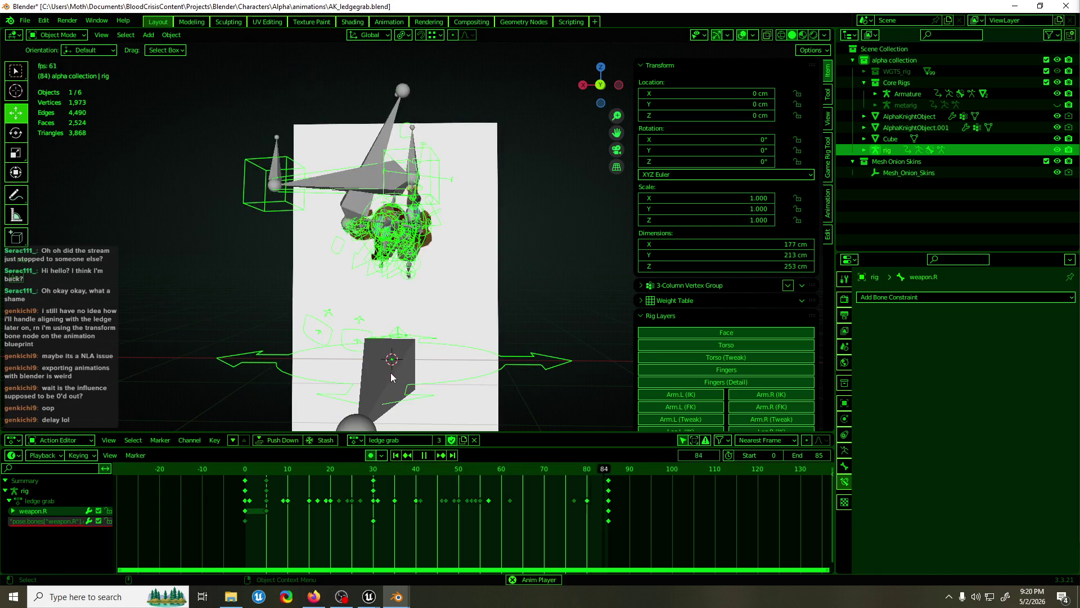
mouse_move(393, 378)
middle_mouse_down()
mouse_move(365, 381)
mouse_move(345, 401)
mouse_move(417, 328)
mouse_move(523, 333)
mouse_move(350, 337)
middle_mouse_up()
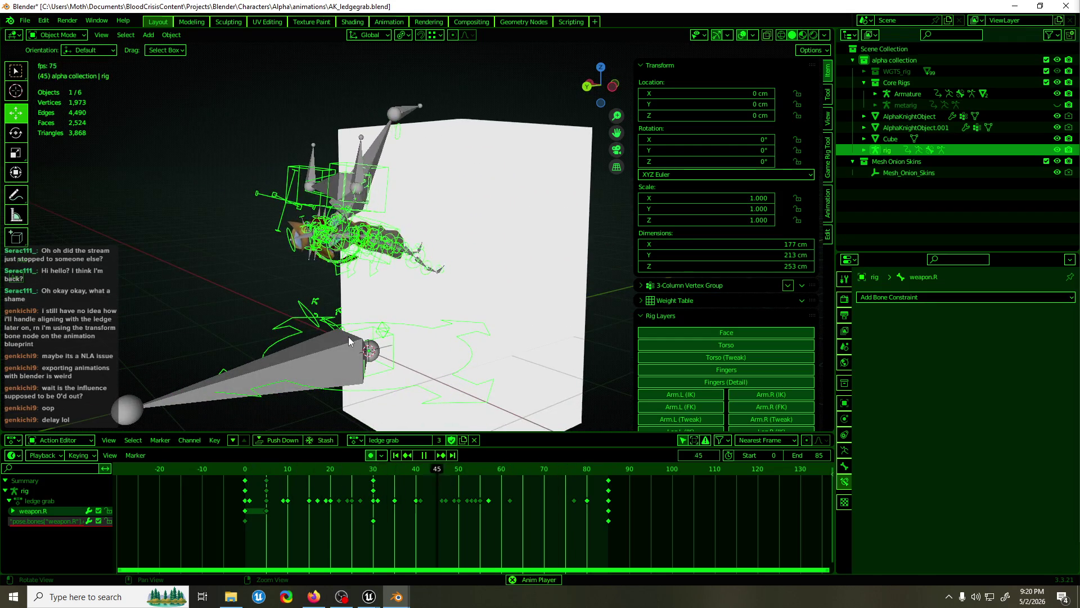
Revert the file to its last saved version, then orbit to face the character and ledge
key("F3")
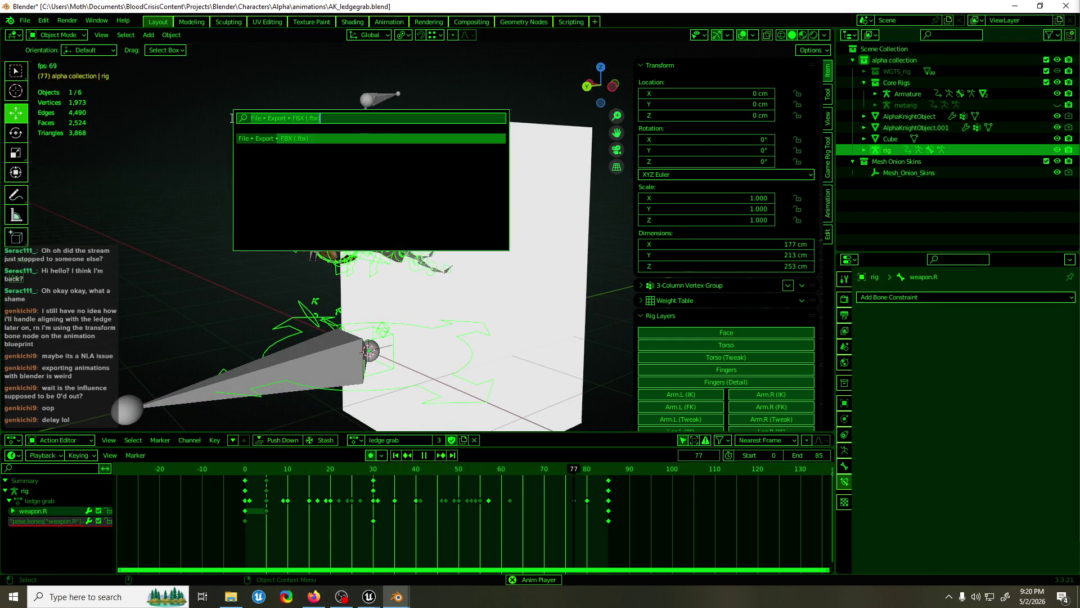
type("rever")
key("Return")
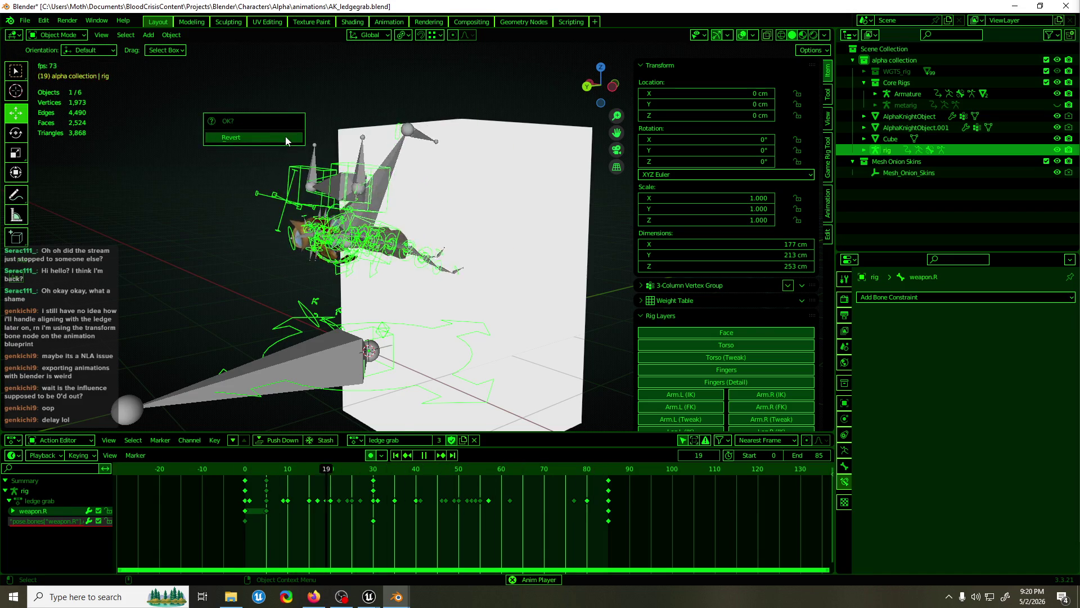
middle_click_drag(286, 141, 407, 159)
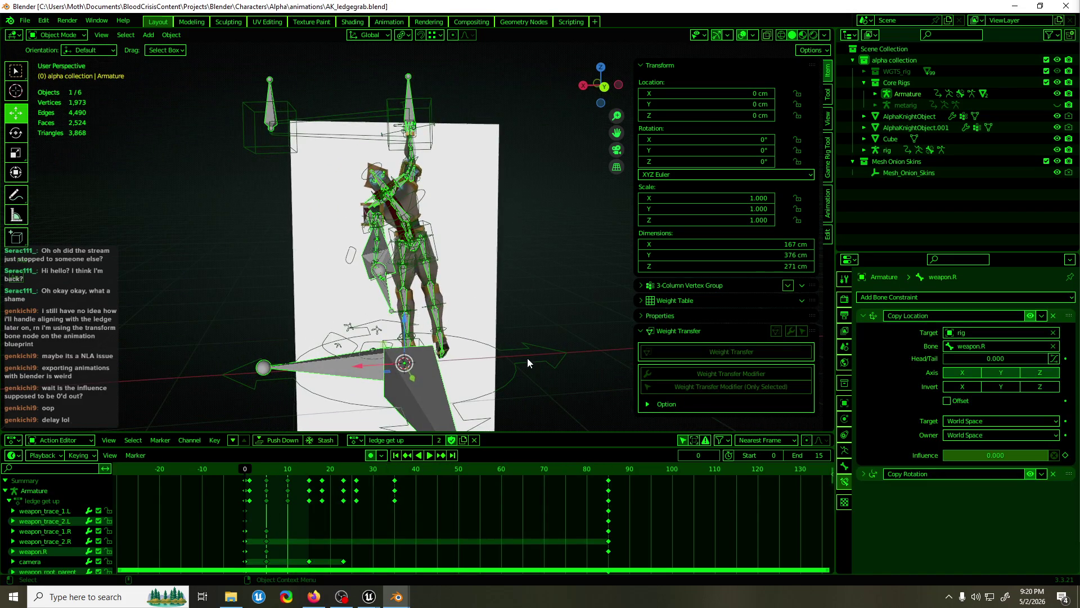
Assign the ledge grab action to the Armature, play it, and jump to the start
left_click(352, 439)
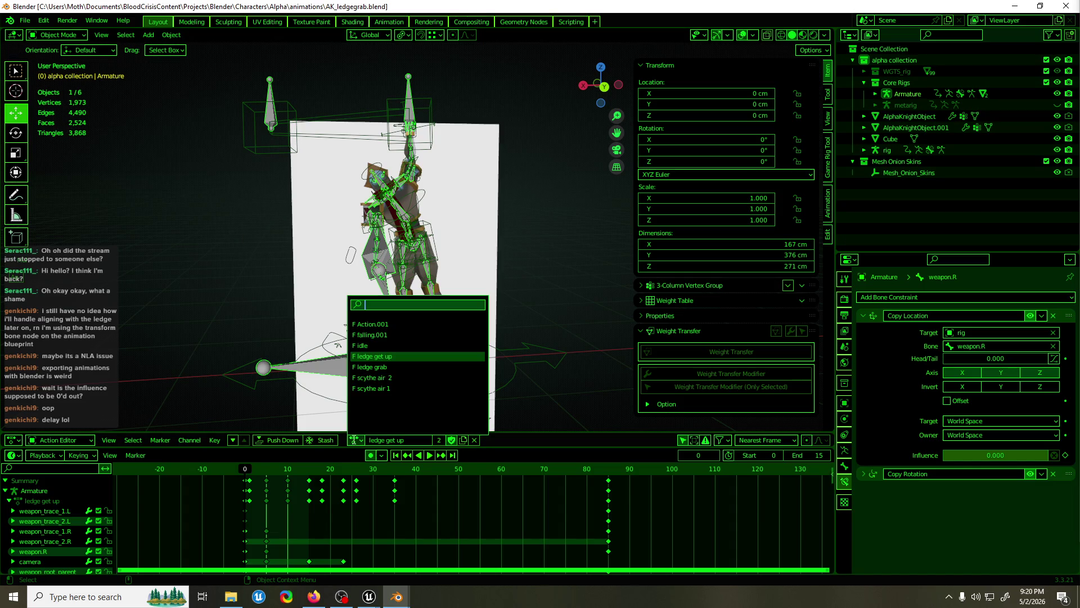
left_click(406, 367)
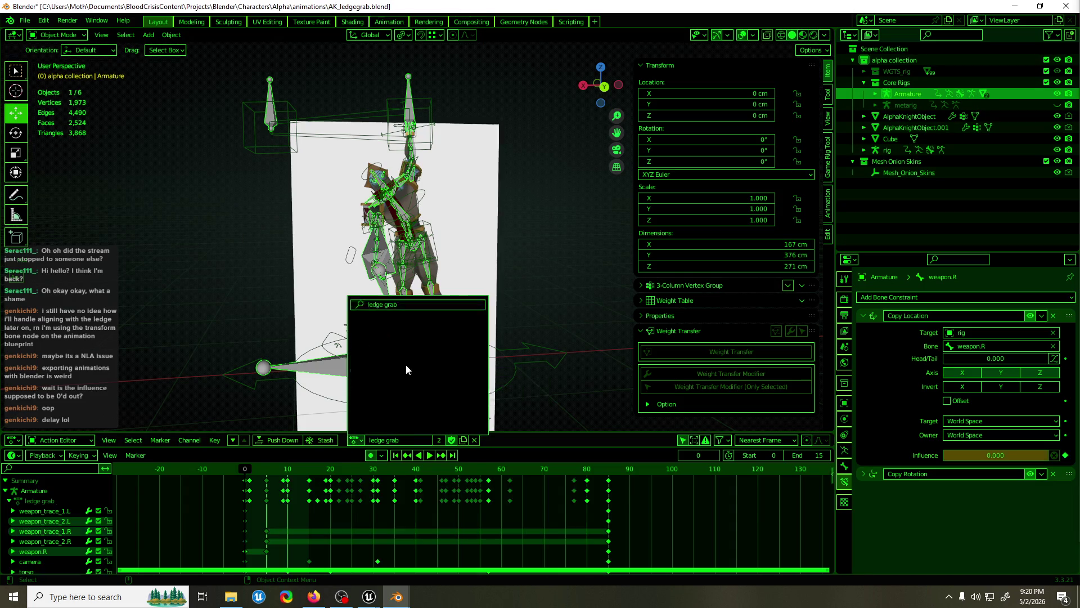
key("space")
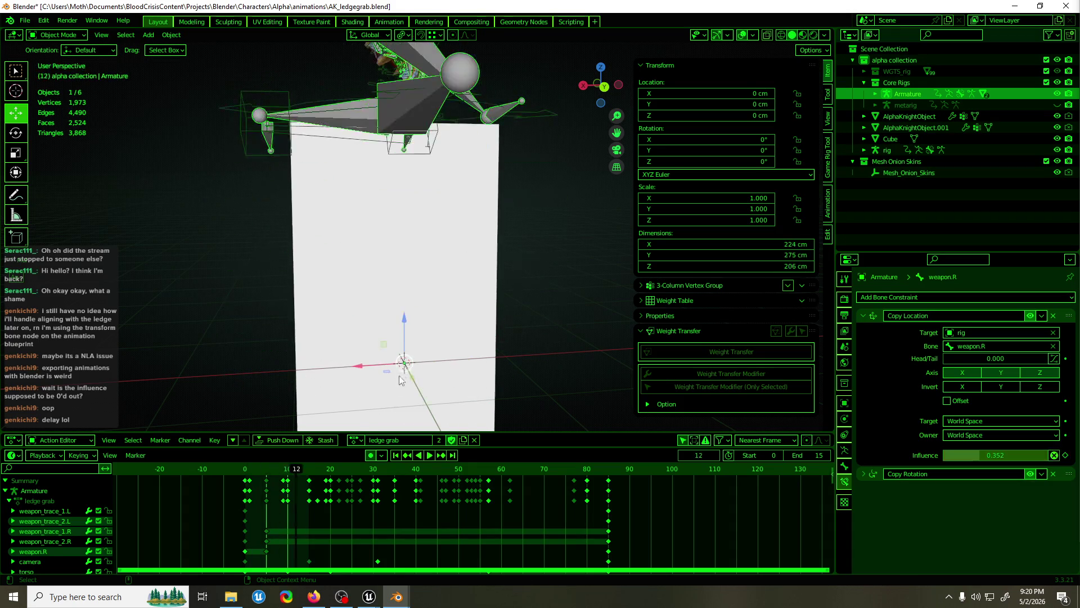
left_click(242, 472)
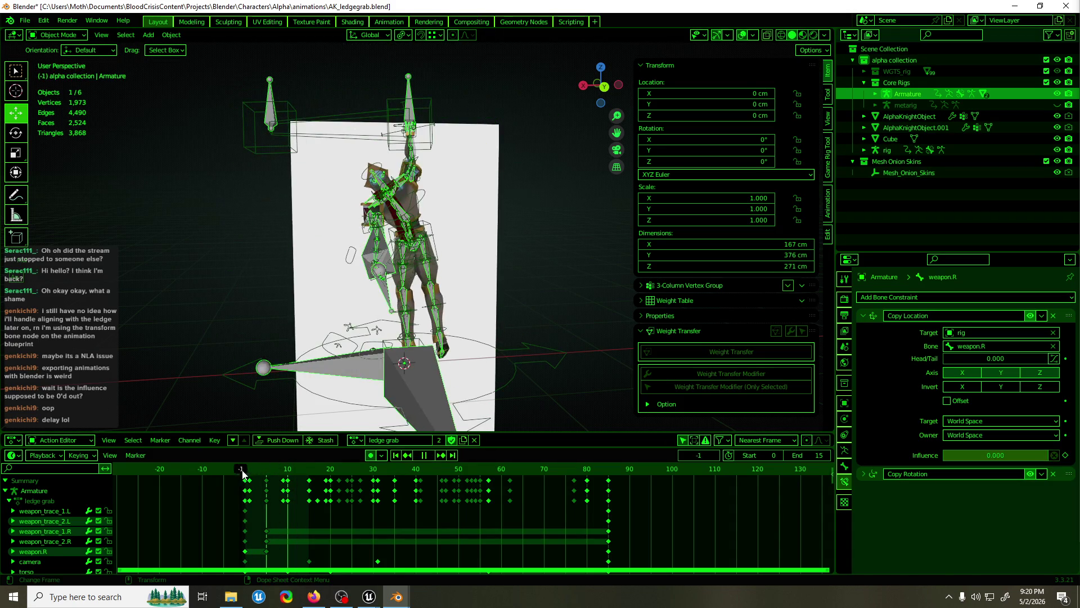
Give the rig the ledge grab action with end frame 85 and preview playback
left_click(258, 387)
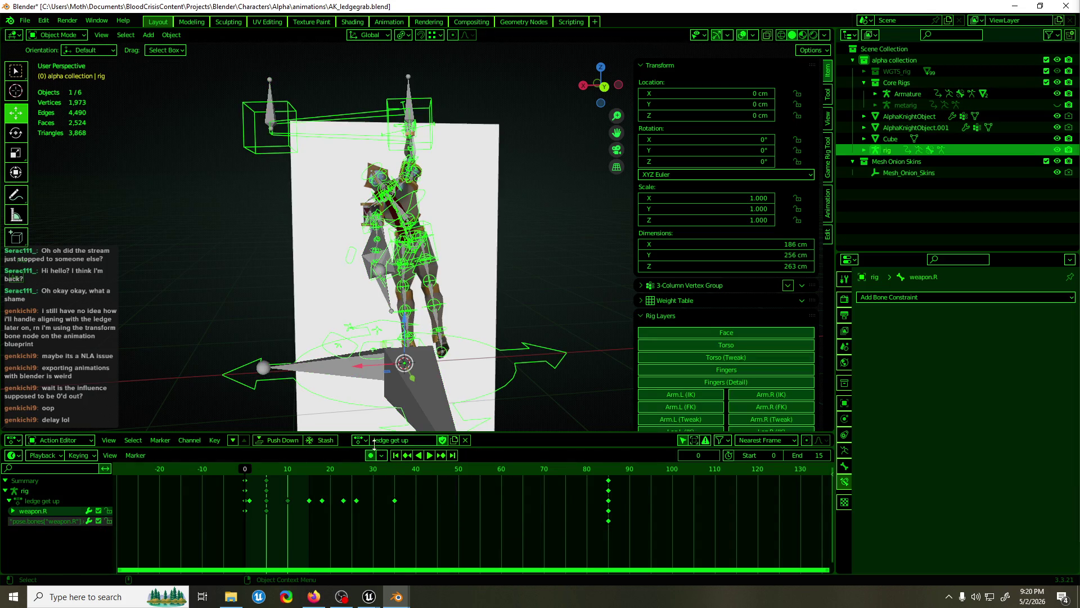
left_click(360, 442)
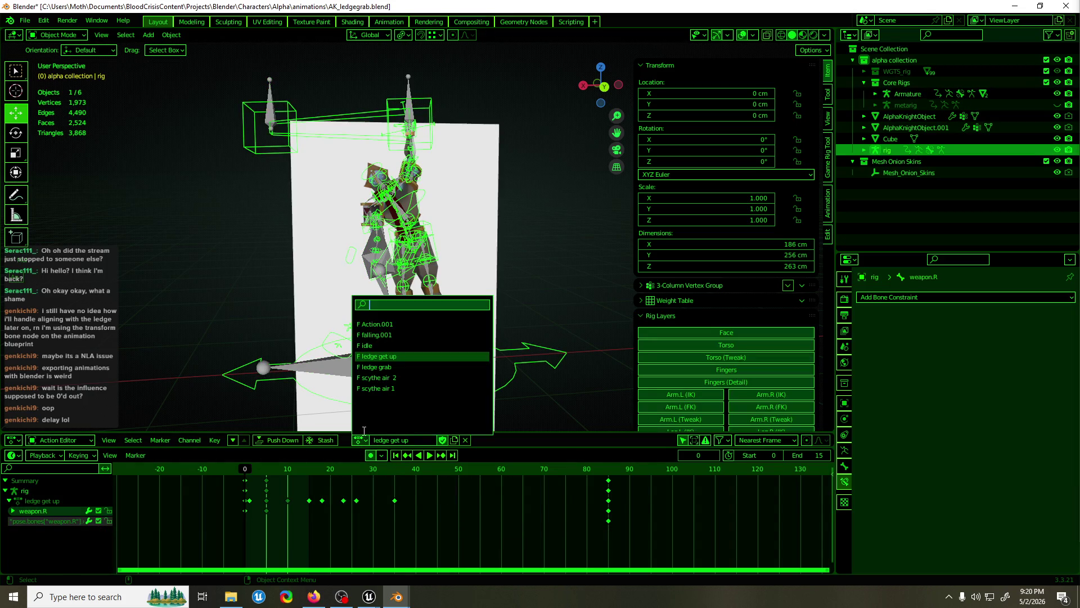
left_click(402, 366)
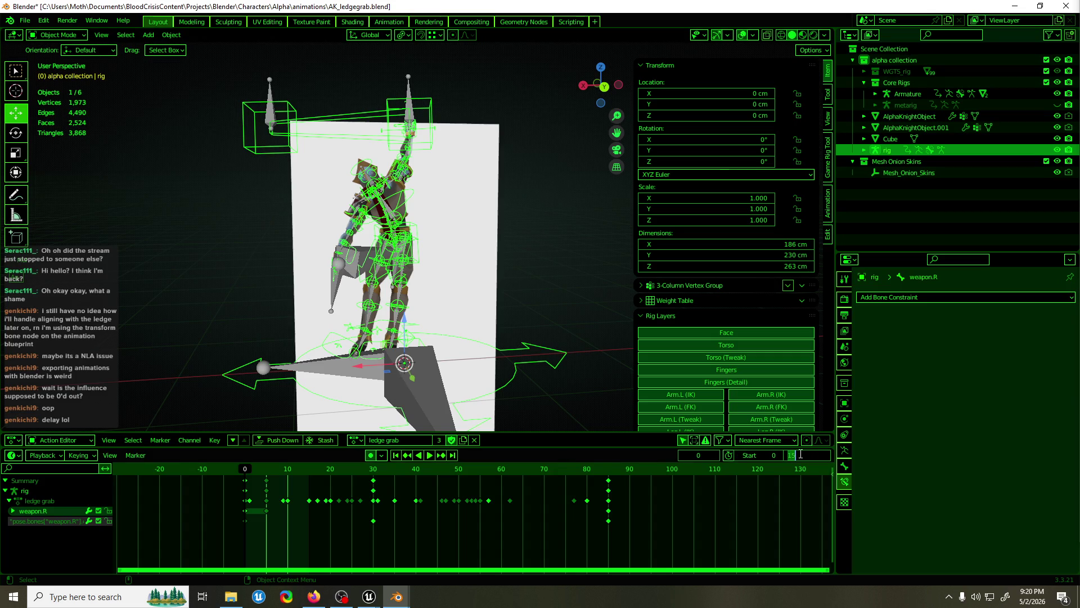
left_click(809, 455)
type("85")
key("Return")
key("space")
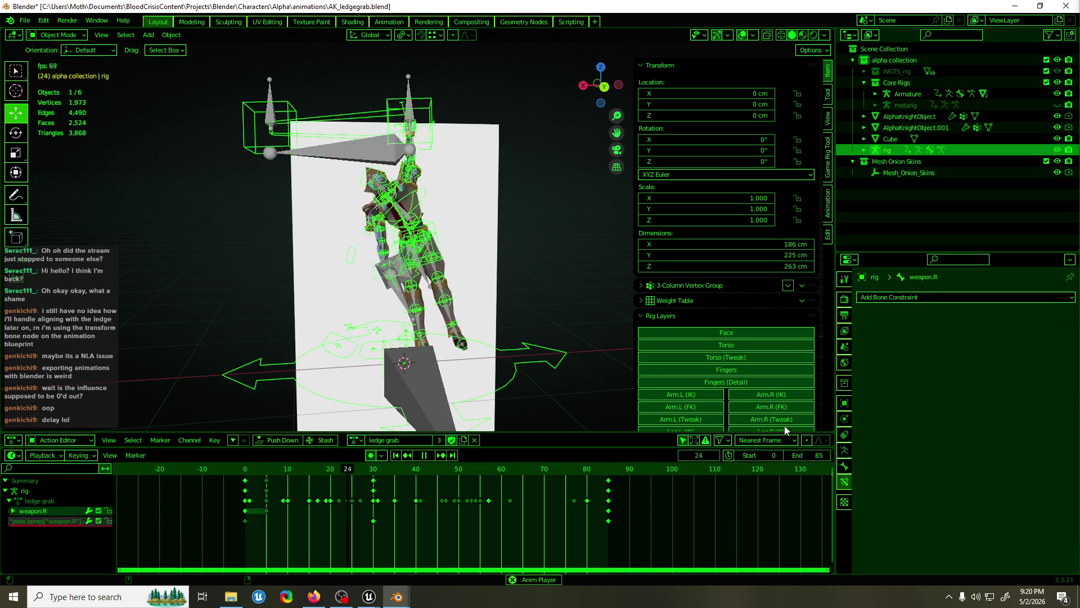
key("space")
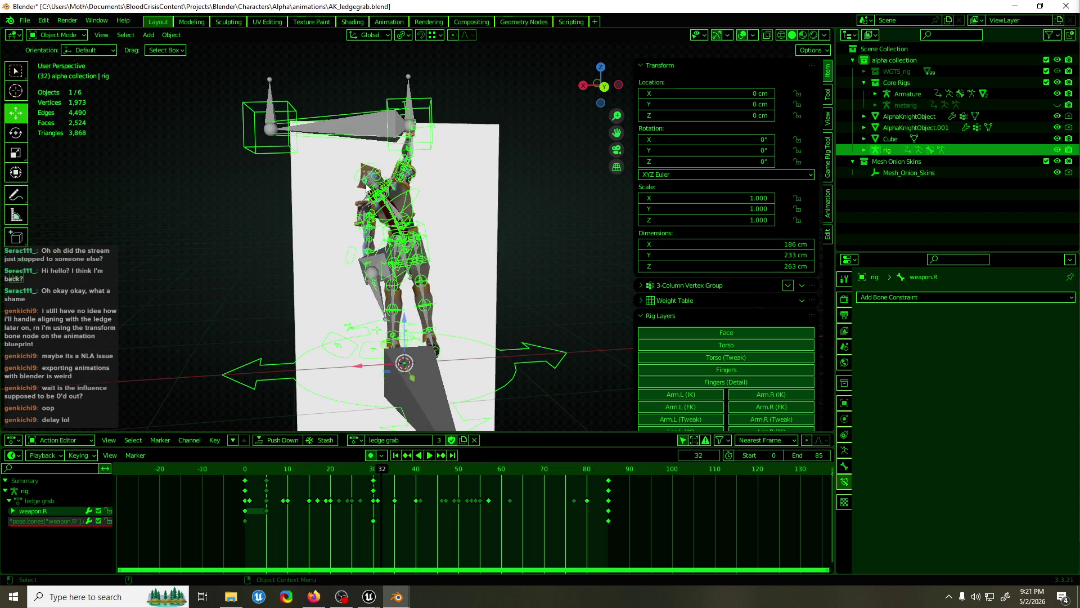
On weapon.R, insert, delete and clear Copy Location Influence keyframes, and check its drivers
left_click(361, 131, "ctrl")
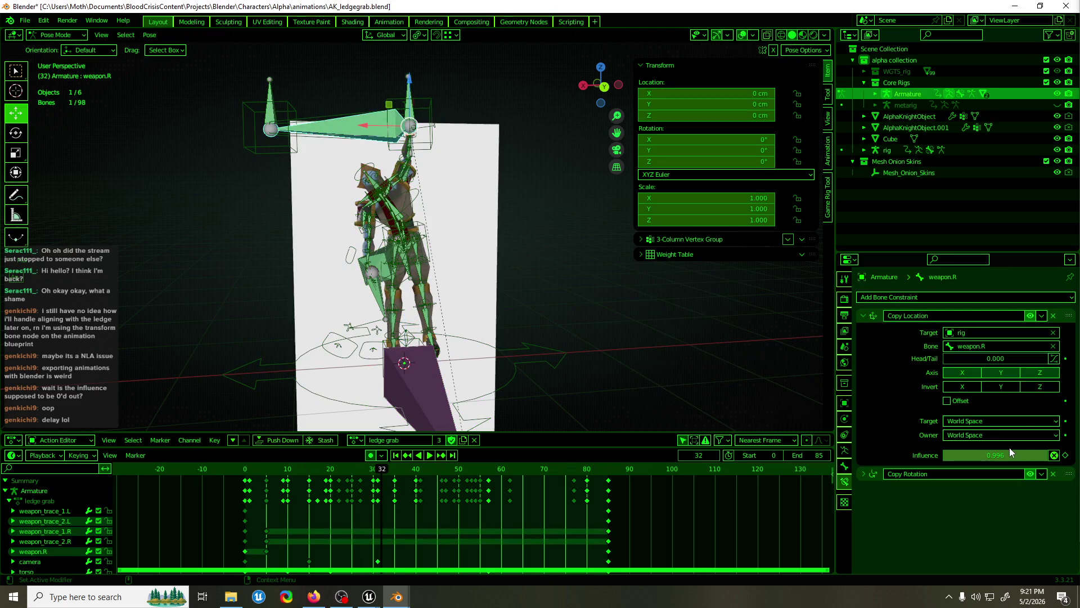
right_click(1010, 448)
left_click(1009, 448)
right_click(1030, 451)
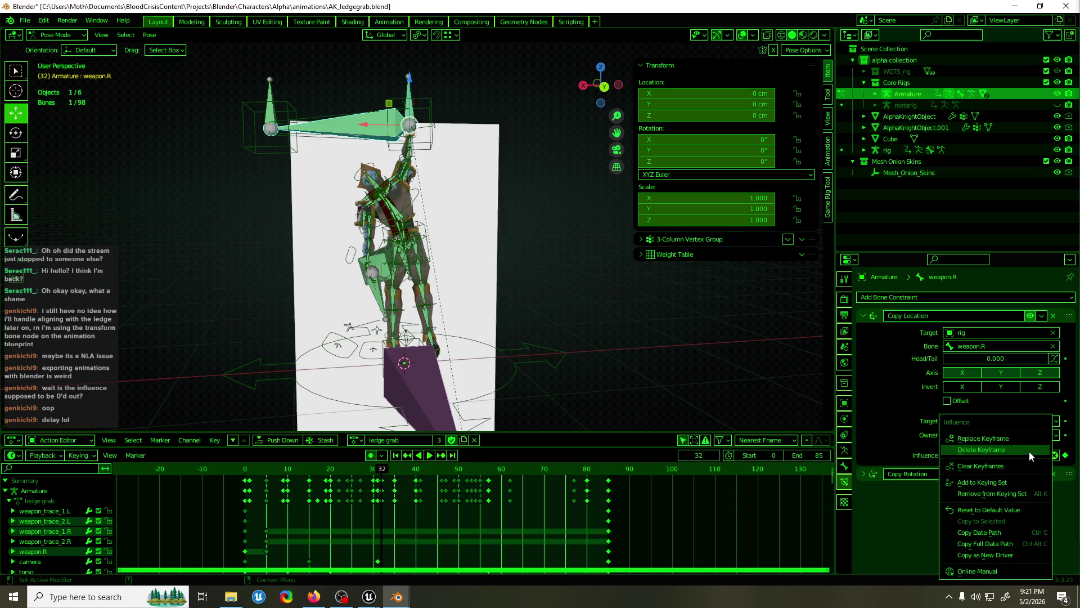
left_click(1028, 452)
right_click(1004, 455)
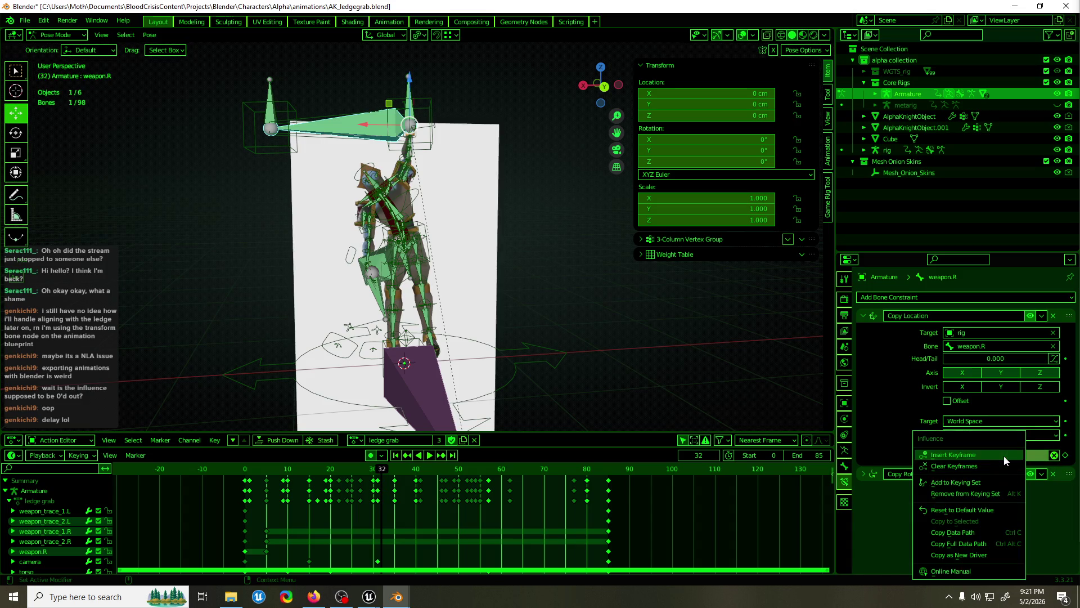
left_click(981, 467)
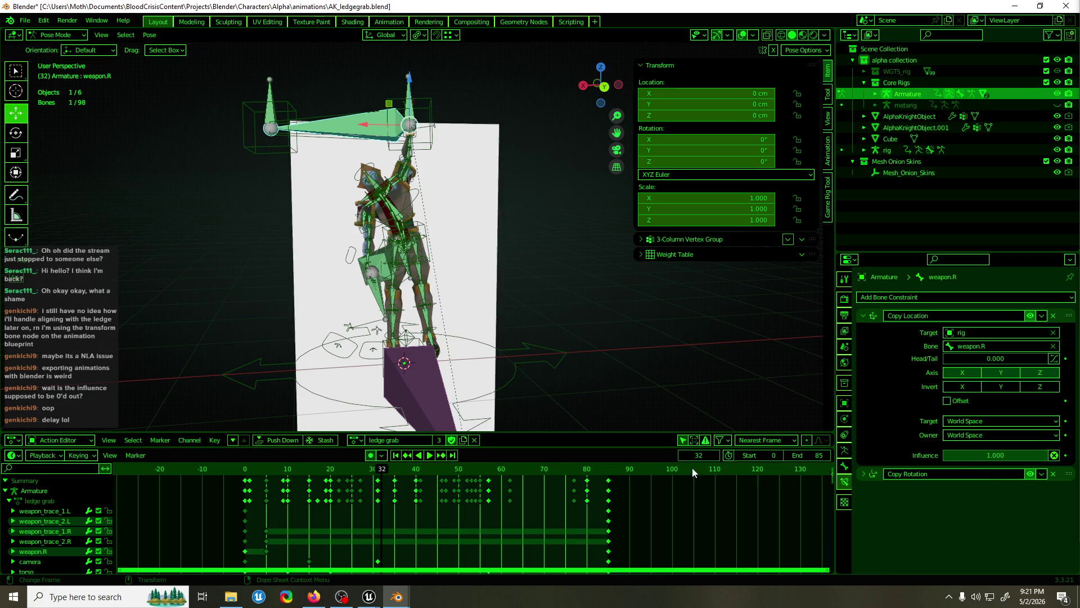
right_click(976, 455)
left_click(970, 465)
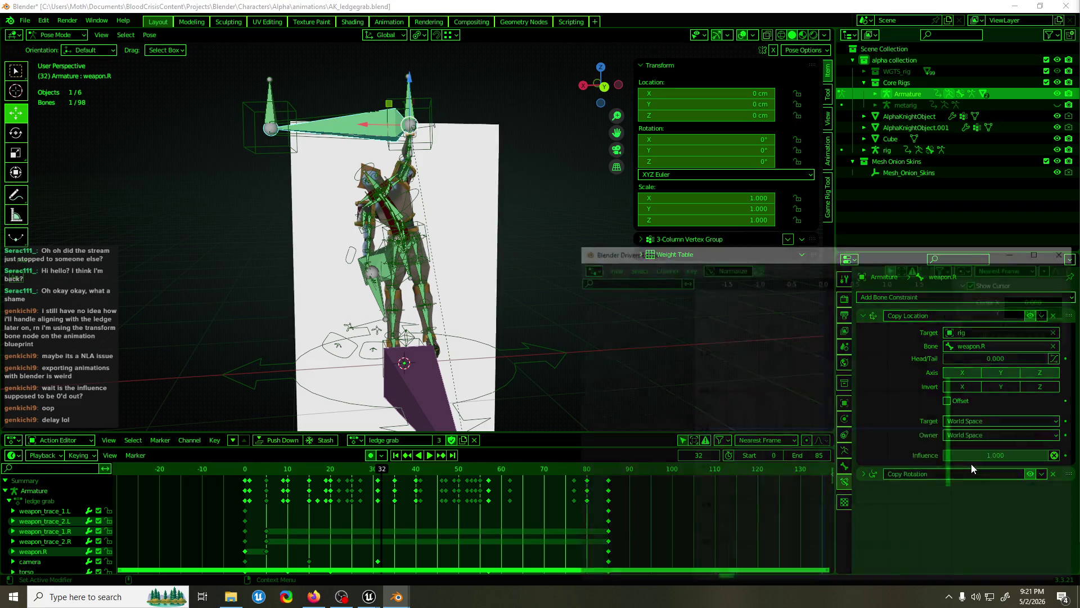
left_click(1067, 251)
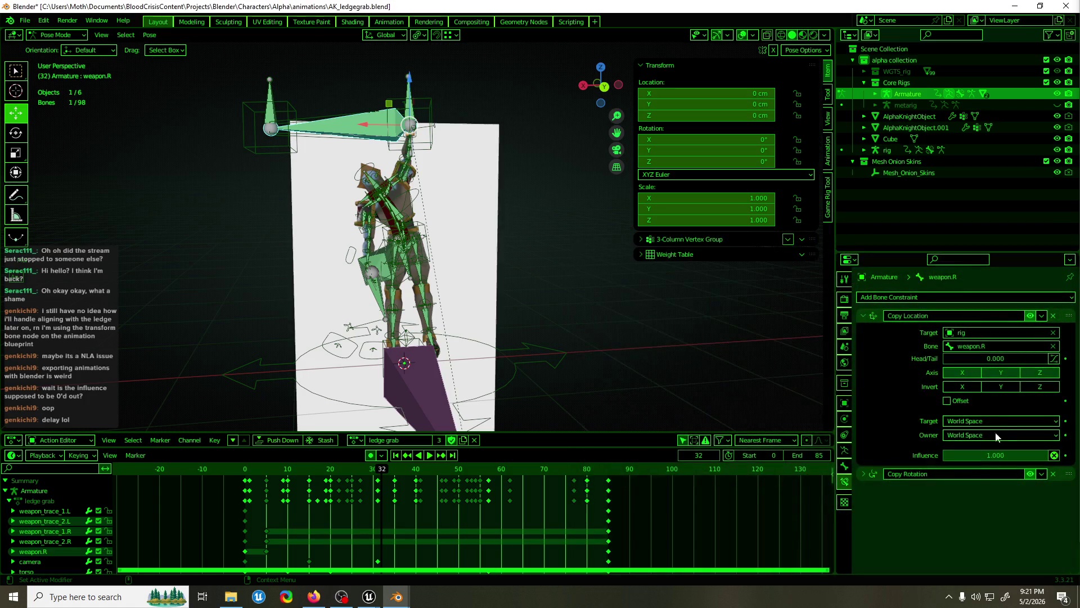
Play the ledge grab repeatedly from frame 0 to check the weapon's movement
key("space")
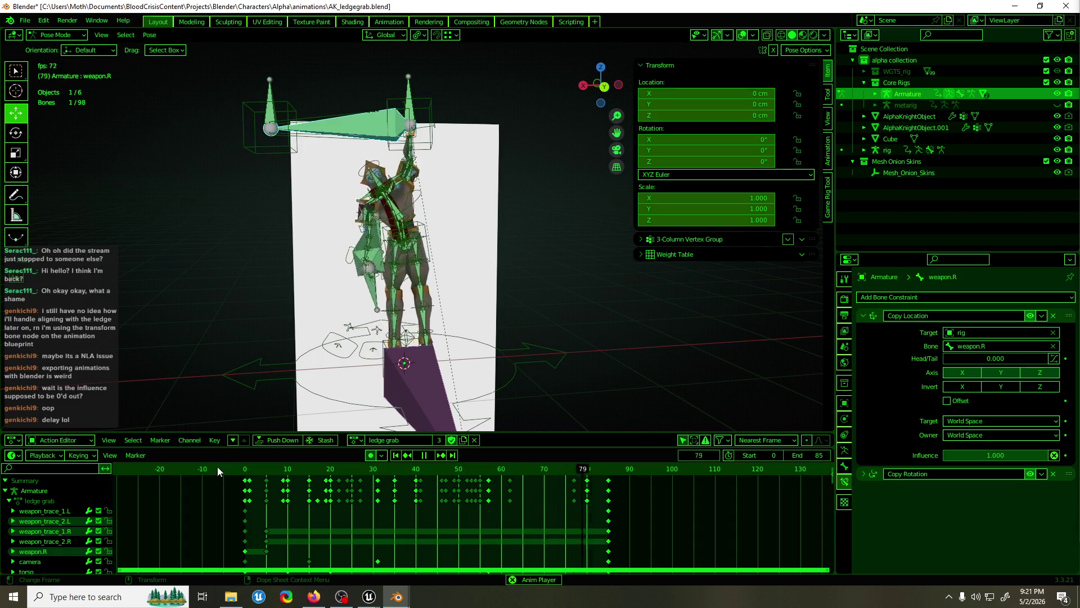
key("space")
key("ctrl+z")
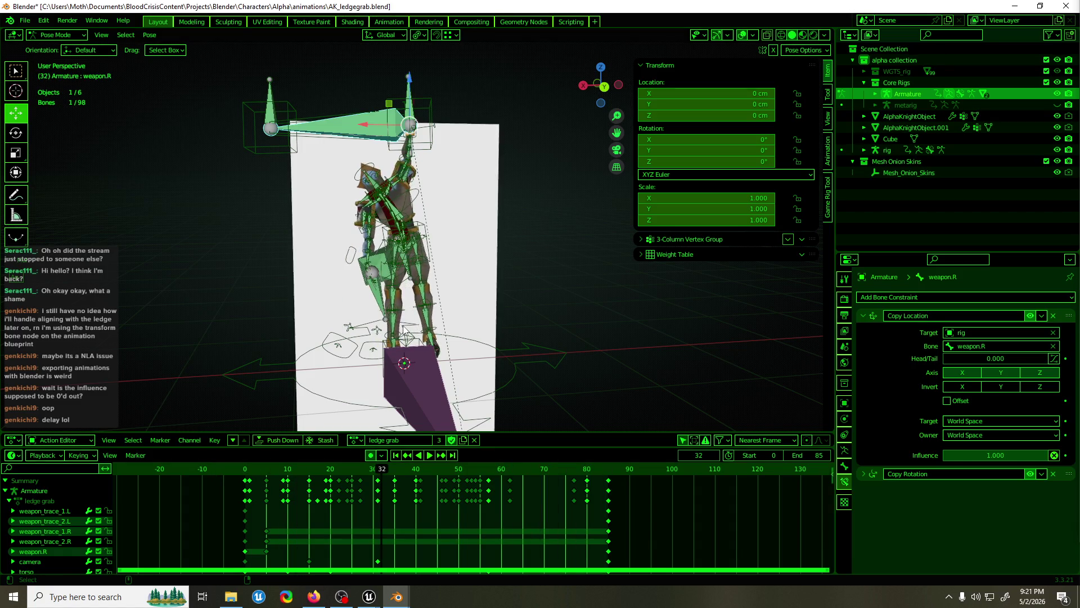
key("space")
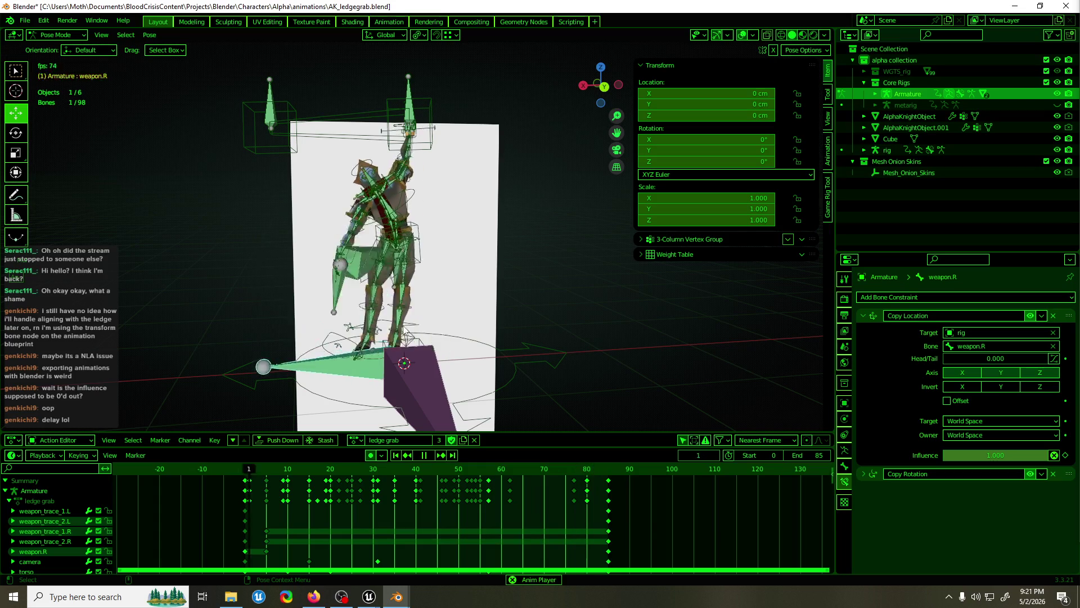
key("space")
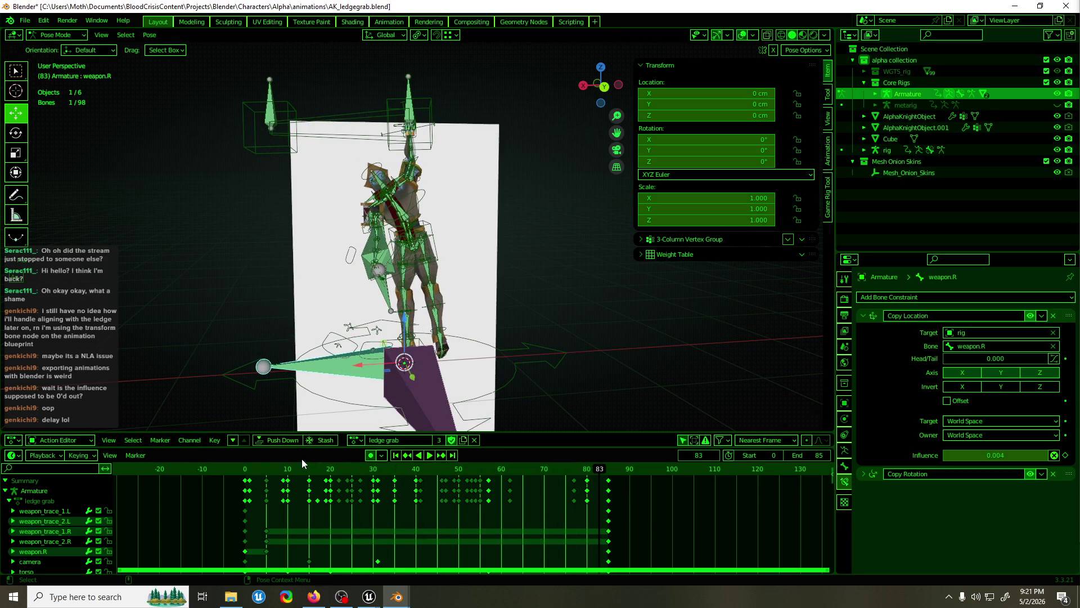
key("space")
left_click(234, 473)
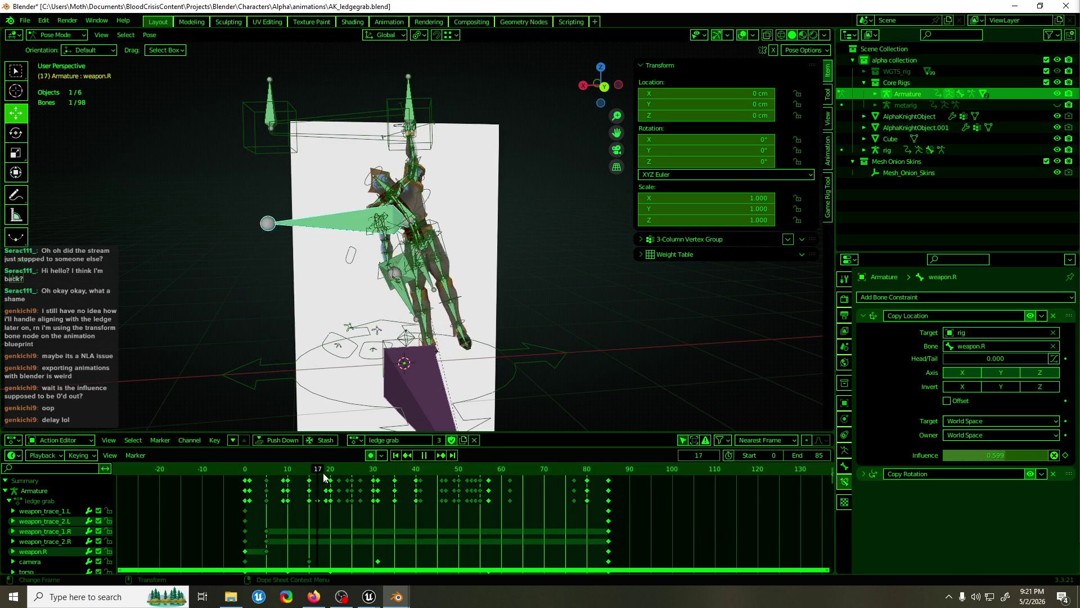
key("space")
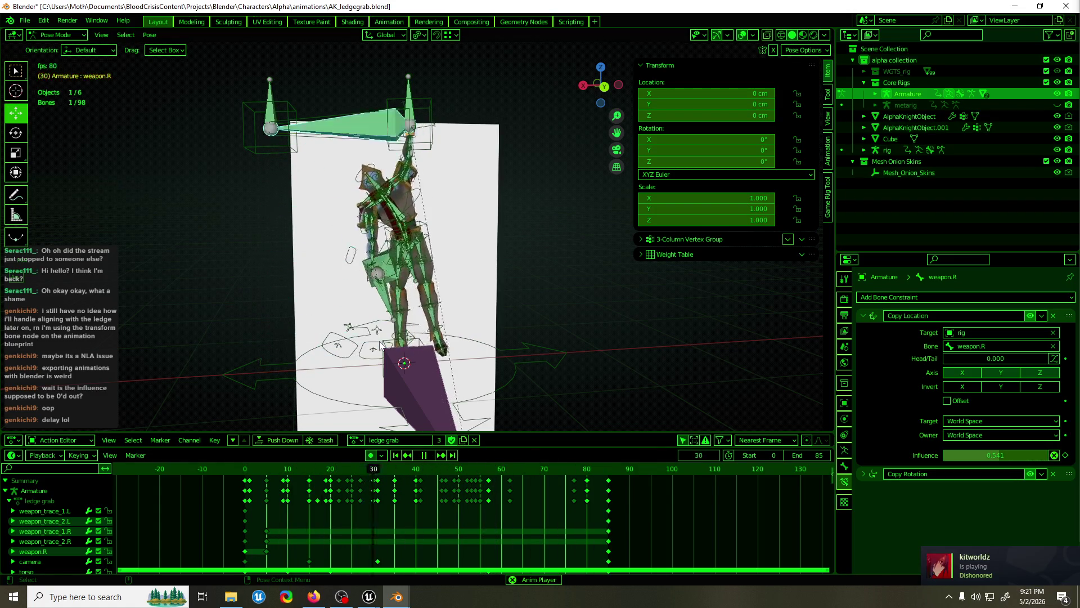
key("space")
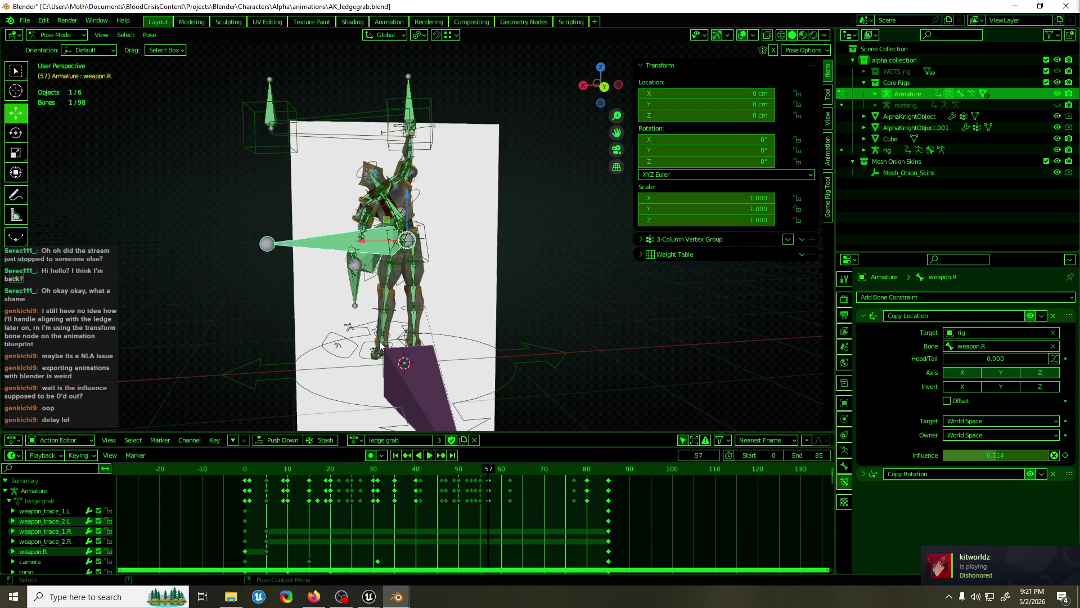
left_click(246, 470)
key("space")
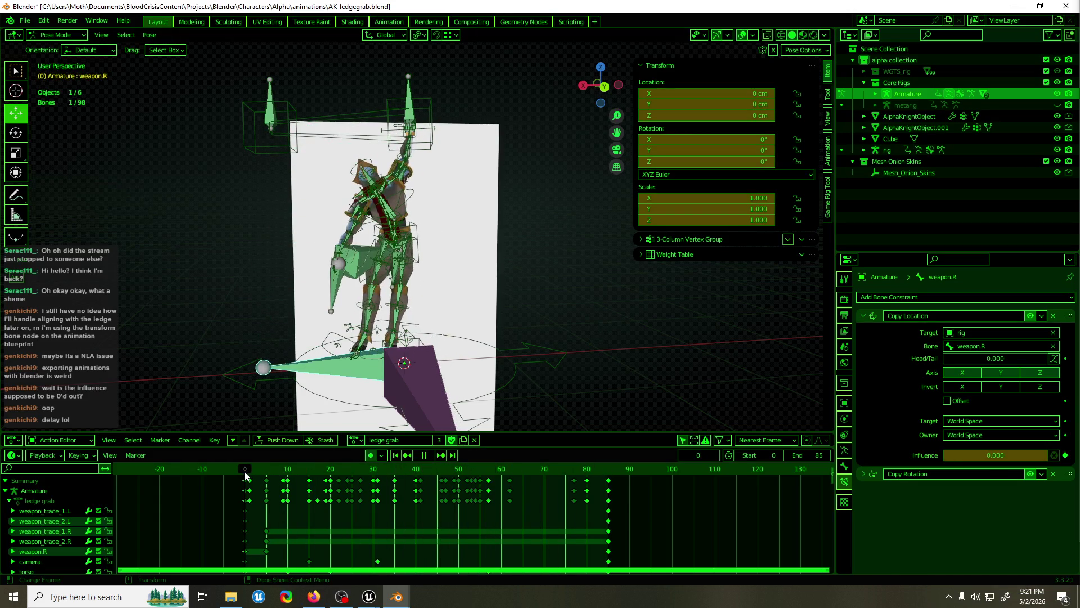
Replay the ledge grab from just before its start to check the weapon bone
right_click(1014, 454)
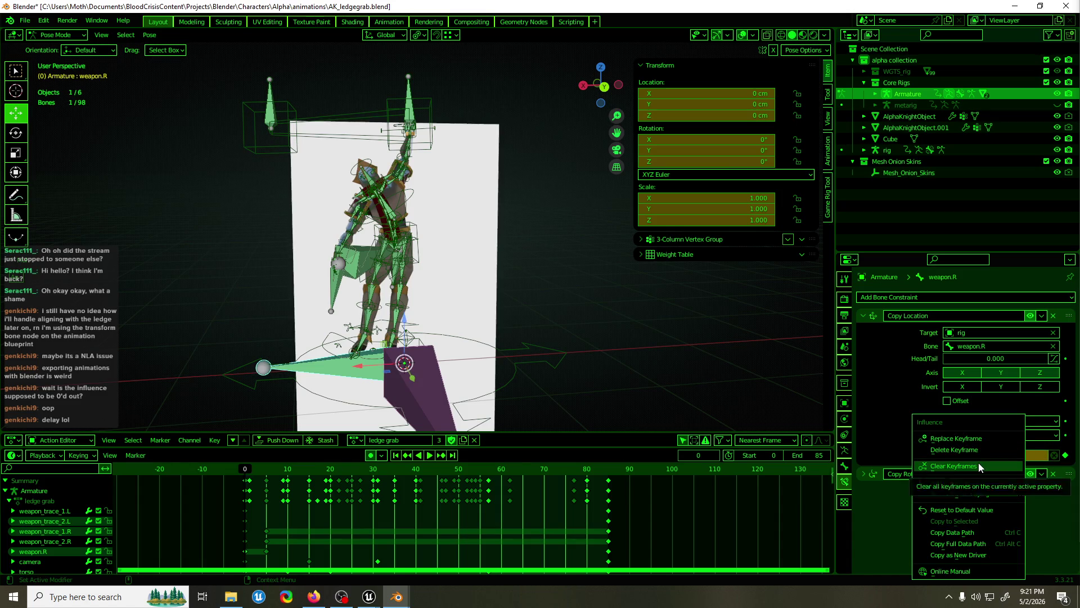
key("space")
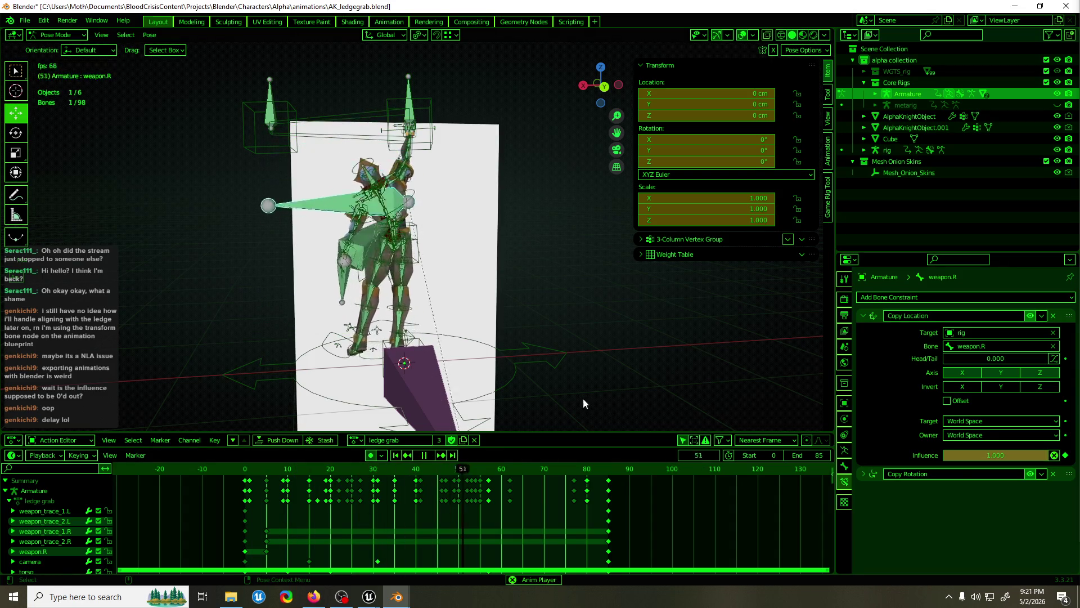
key("space")
left_click_drag(496, 476, 242, 483)
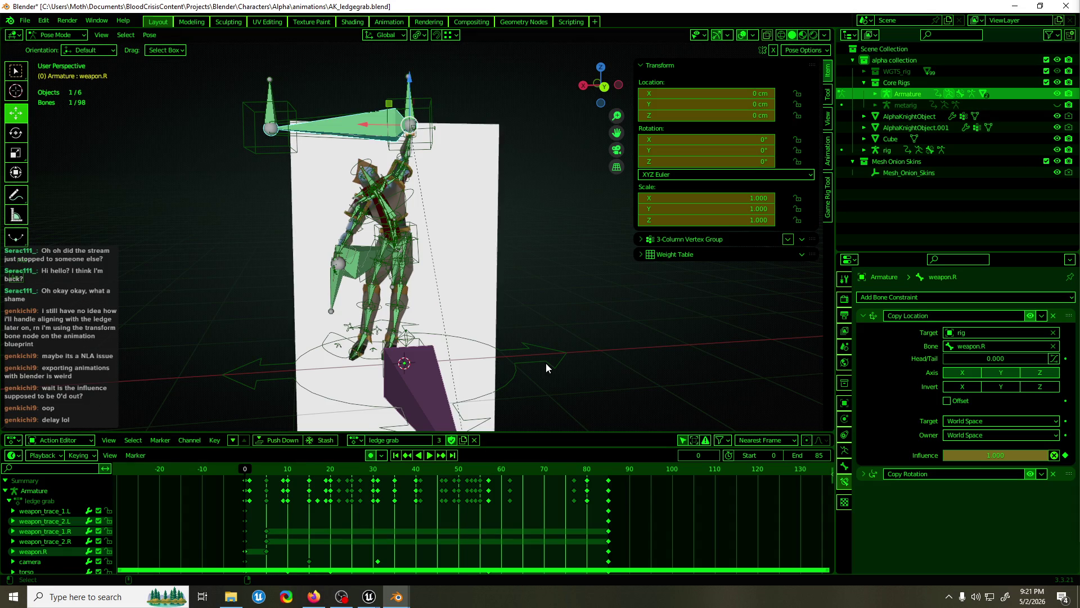
key("space")
key("space")
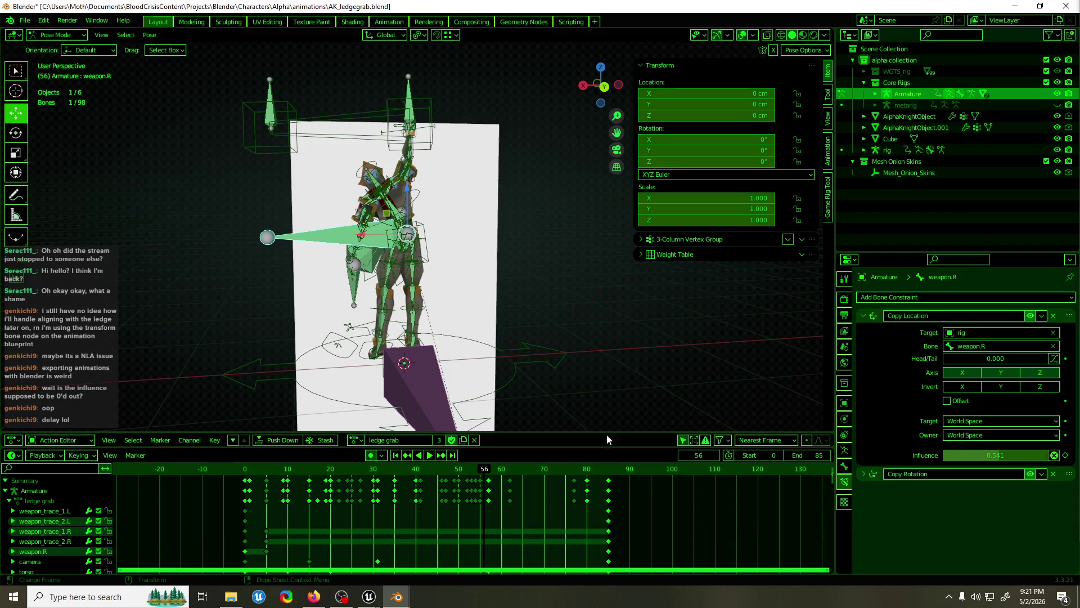
Clear the Influence keyframes and set the Copy Location influence back to 1.000
right_click(999, 455)
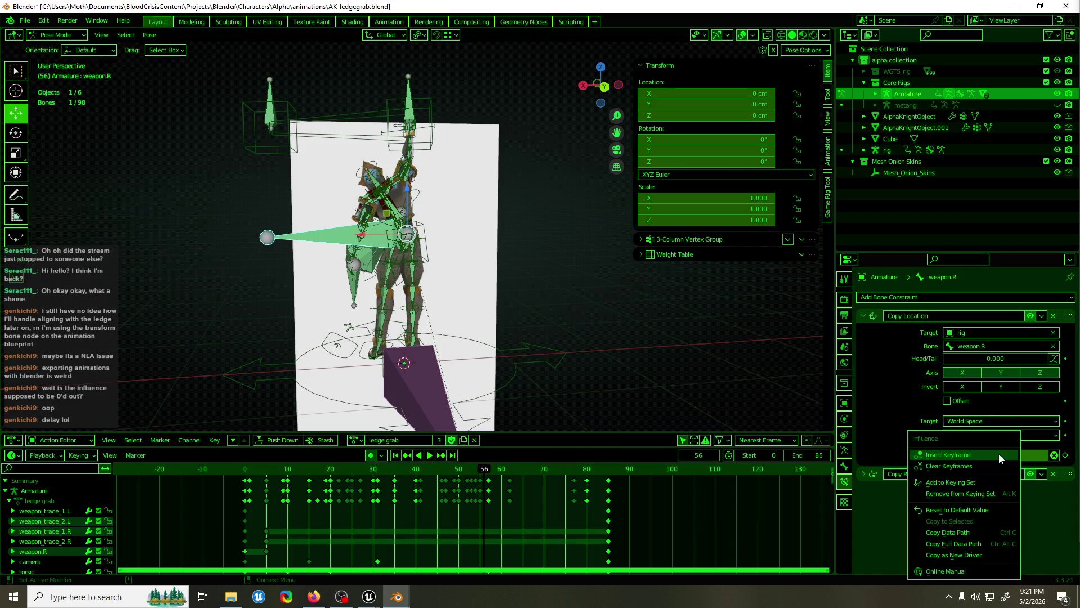
left_click(990, 464)
key("space")
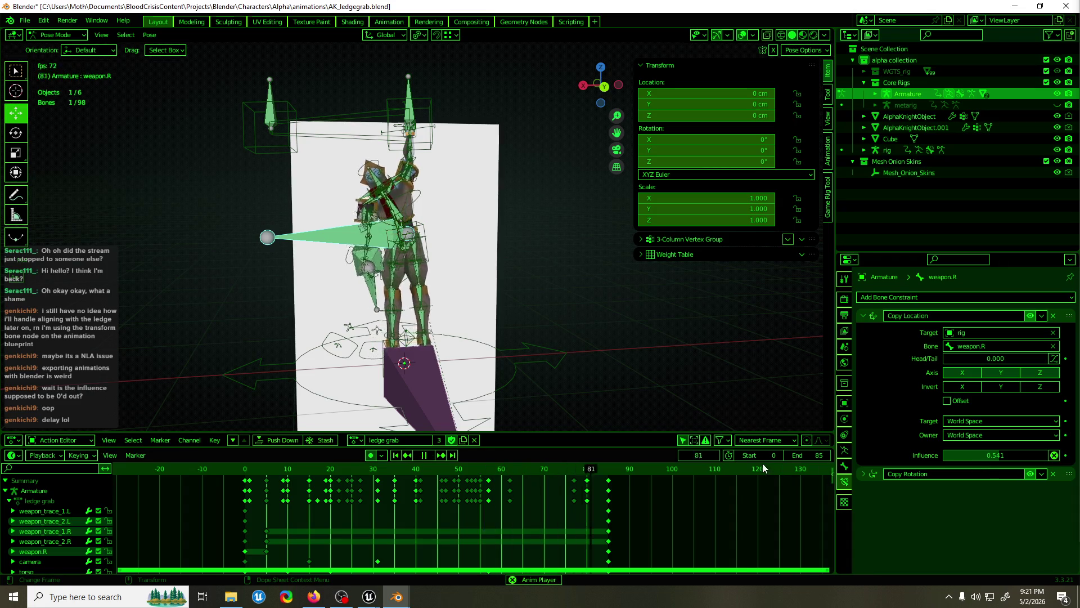
key("space")
left_click_drag(995, 455, 1040, 455)
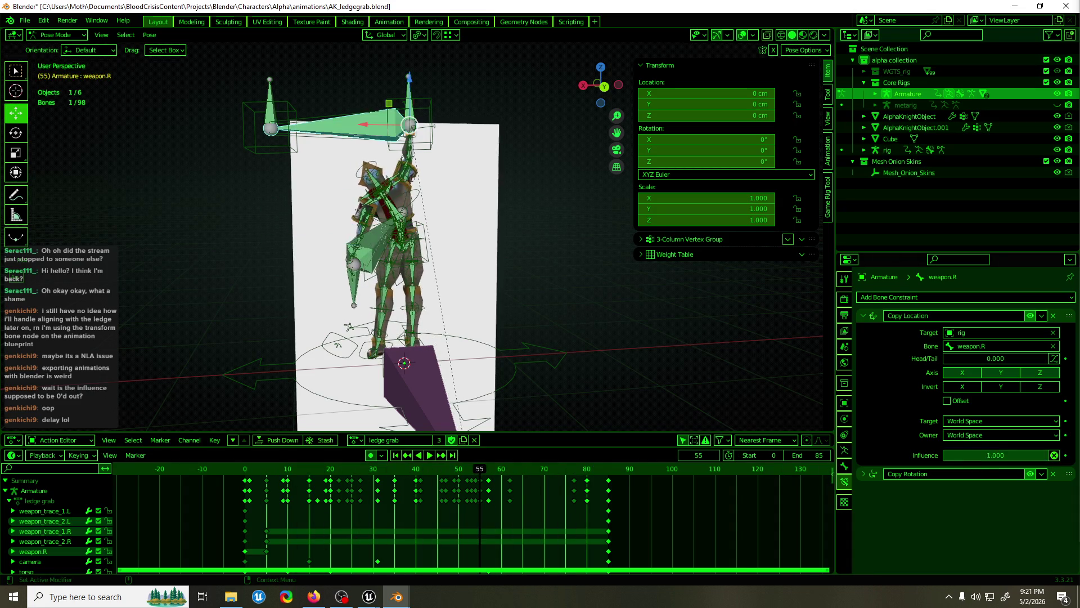
Put the rig in Pose Mode, select its torso bone, and play from Back Orthographic view
scroll(439, 245, "up", 4)
key("ctrl+Tab")
left_click(432, 233)
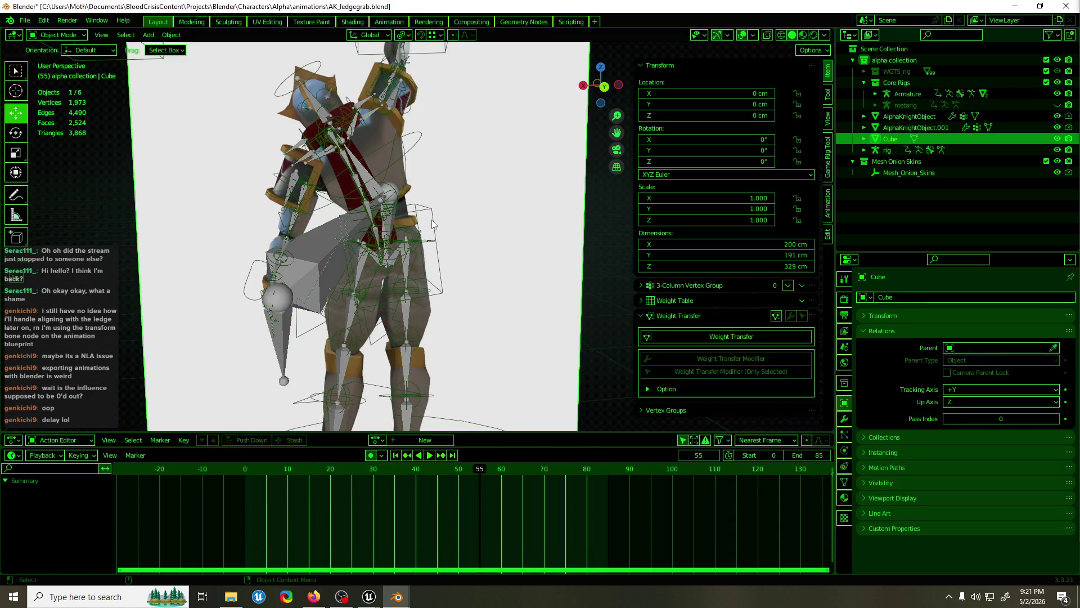
key("ctrl+Tab")
left_click(432, 213)
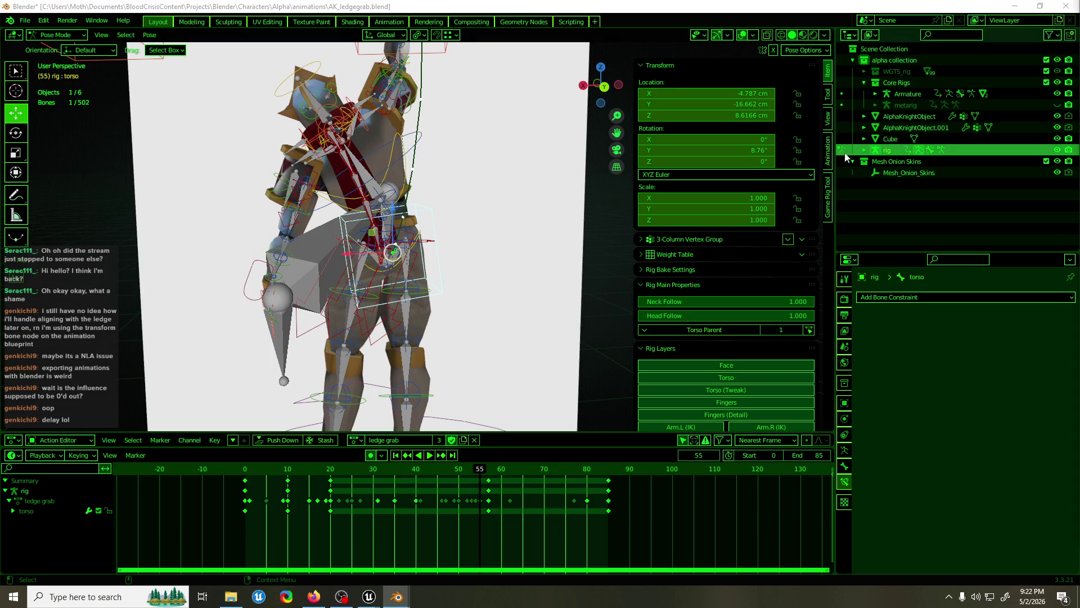
left_click(486, 4)
key("space")
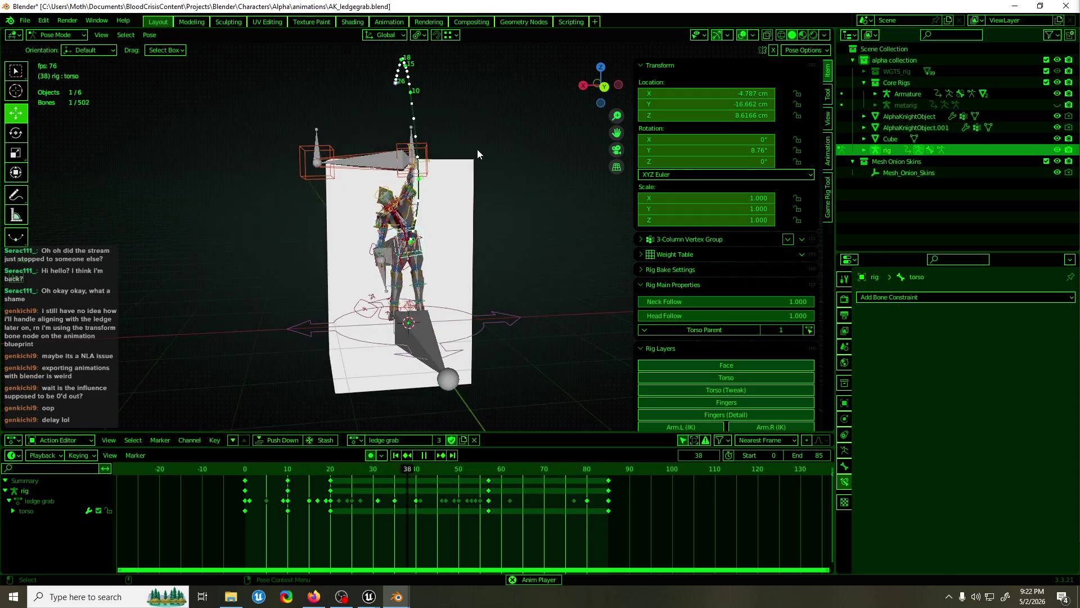
key("ctrl+KP_1")
key("space")
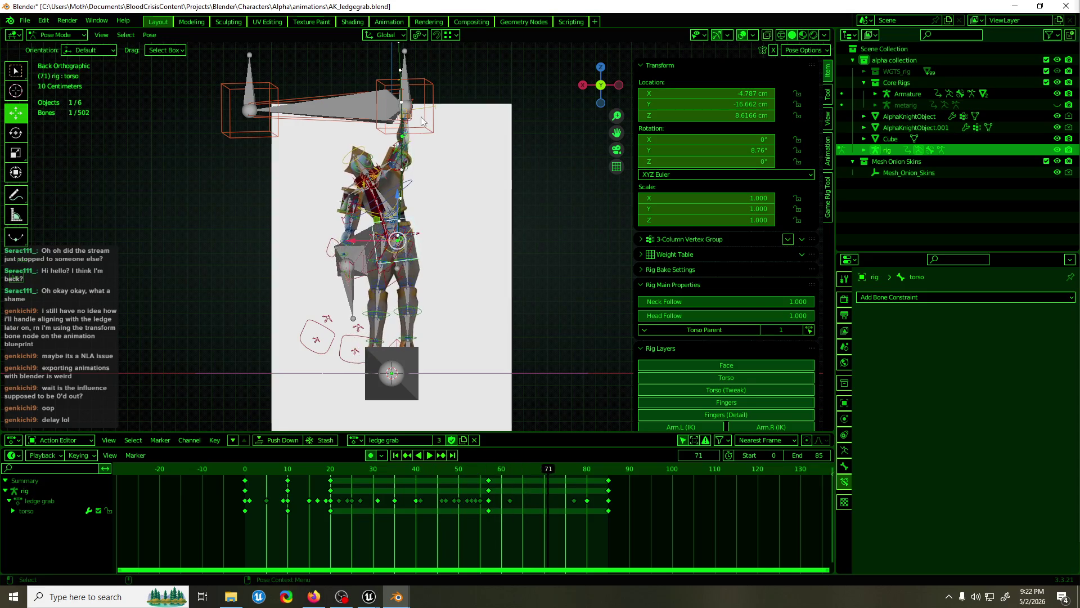
Select torso_pivot, try a rotation and cancel, then replay the ledge grab from the first frame
key("ctrl+Tab")
key("ctrl+Tab")
left_click(418, 107)
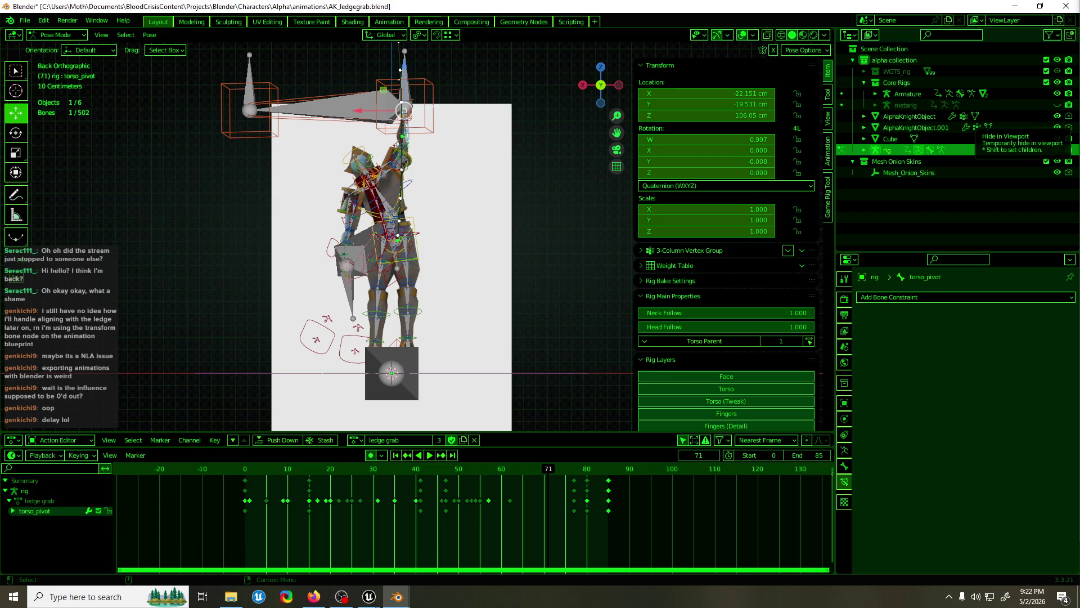
key("space")
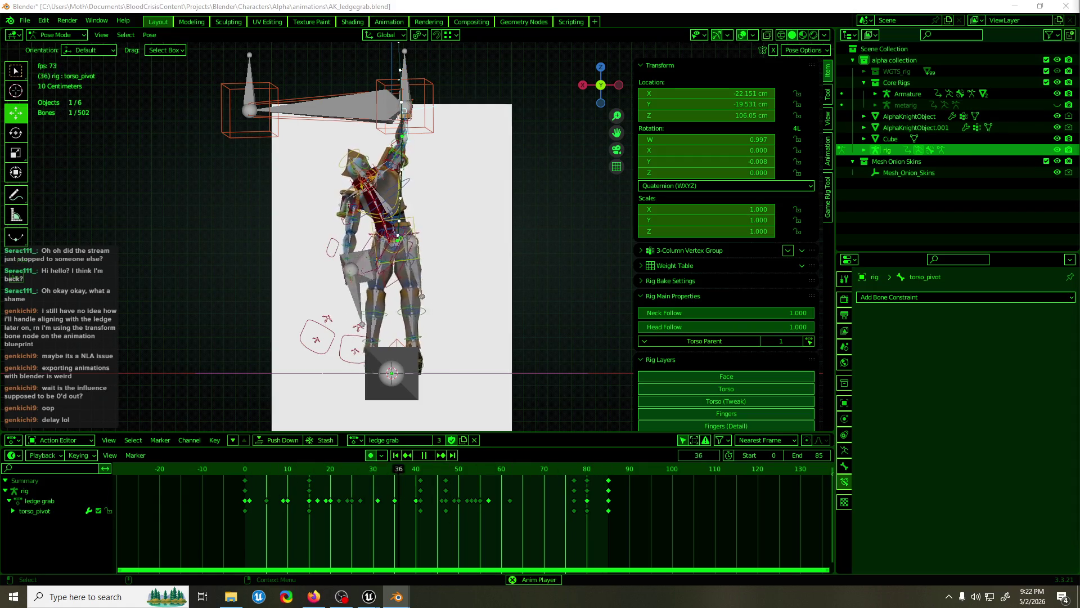
key("space")
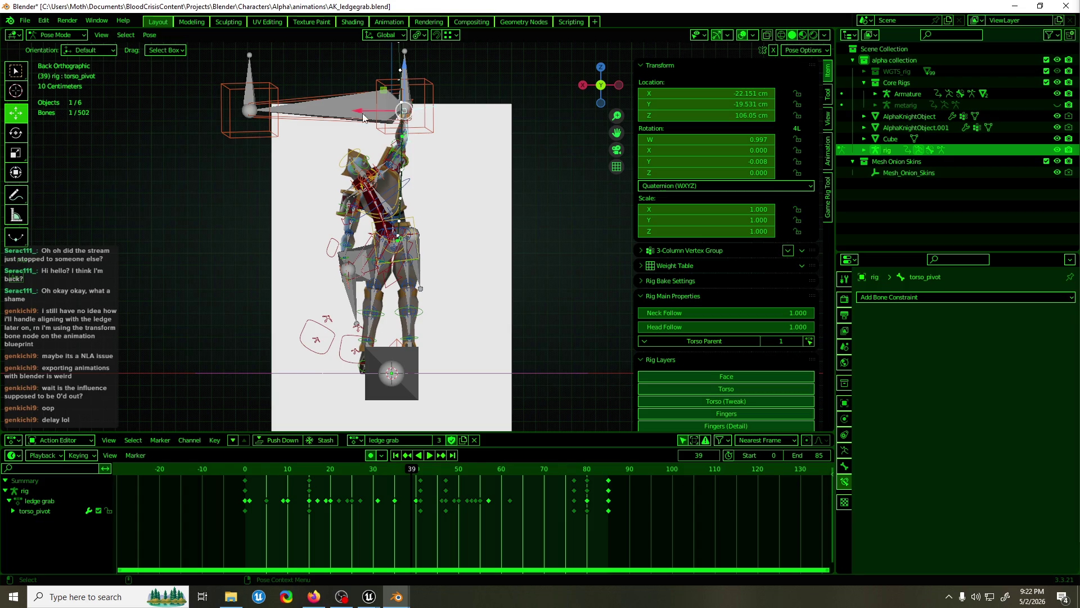
key("e")
mouse_move(422, 148)
left_mouse_down()
mouse_move(411, 163)
mouse_move(416, 155)
left_mouse_up()
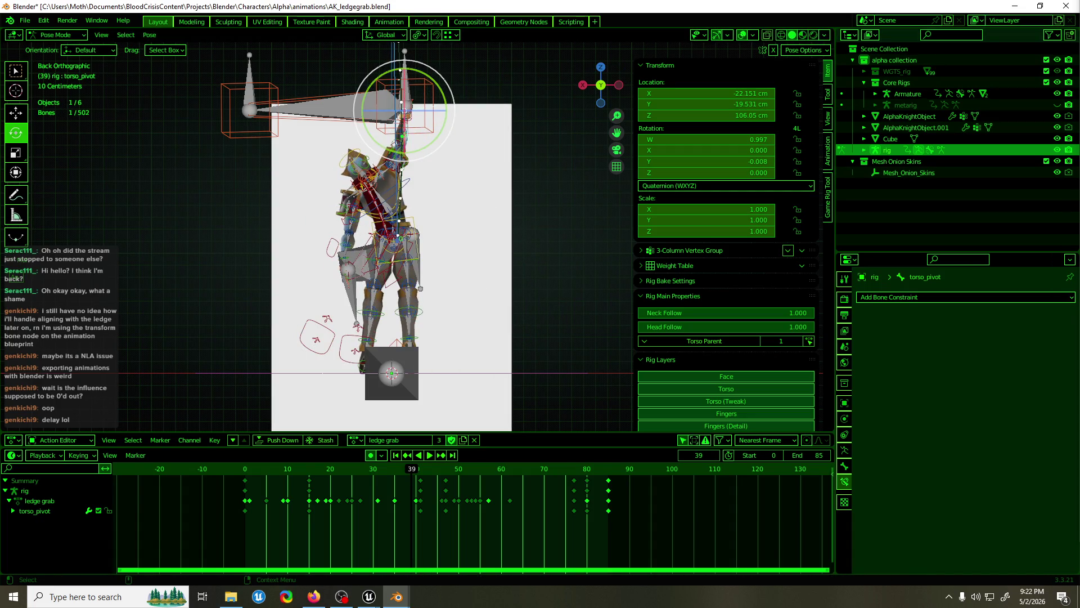
key("shift+Left")
key("space")
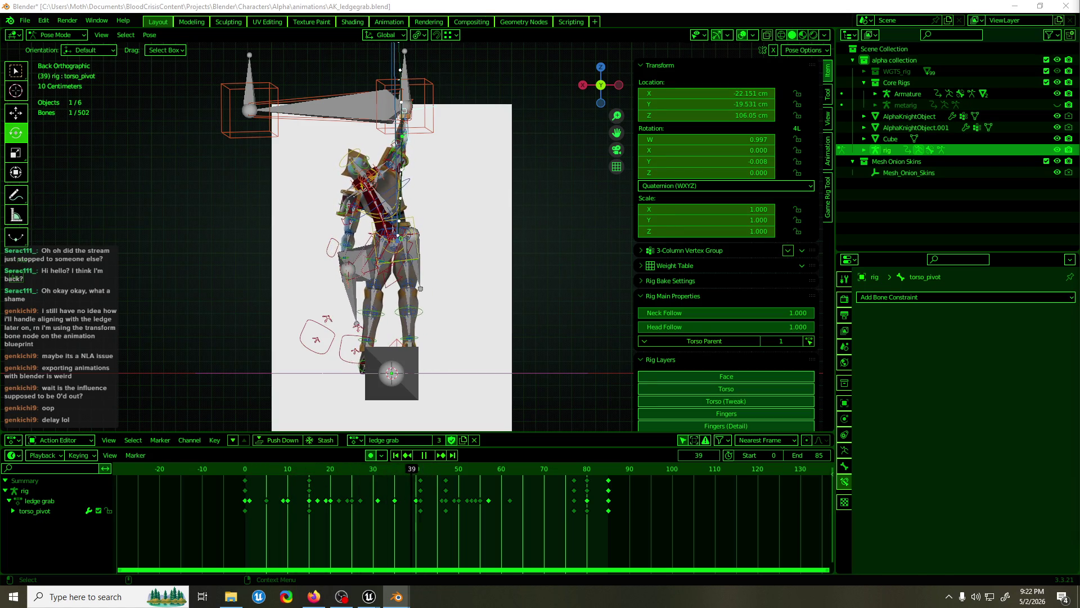
key("Escape")
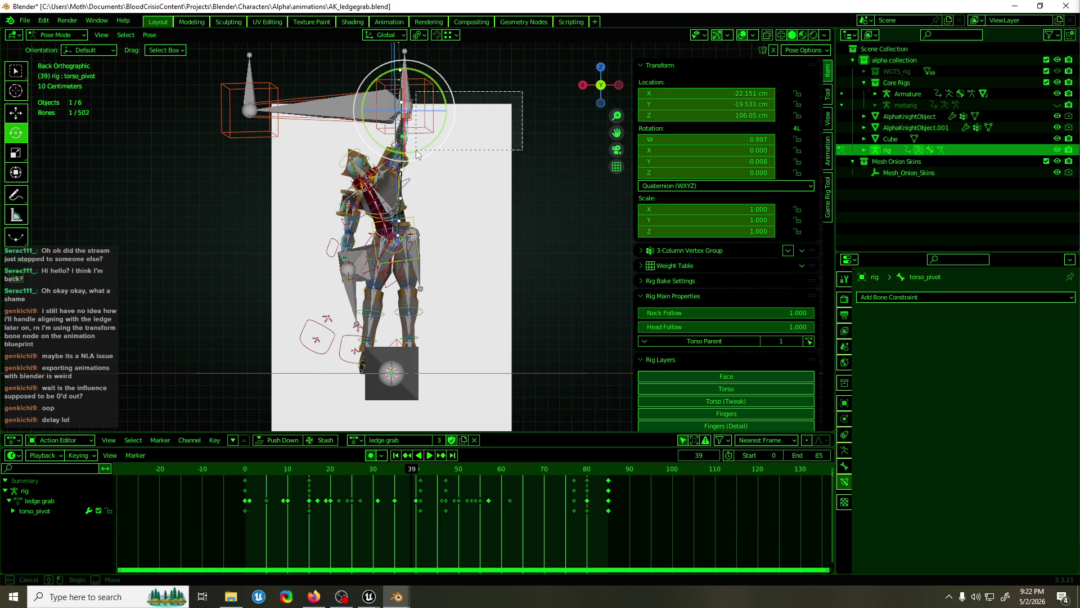
Orbit into perspective, select only torso_pivot, and play from frame 71 showing the floor circle
mouse_move(417, 154)
middle_mouse_down()
mouse_move(458, 129)
mouse_move(363, 128)
mouse_move(436, 156)
mouse_move(505, 204)
middle_mouse_up()
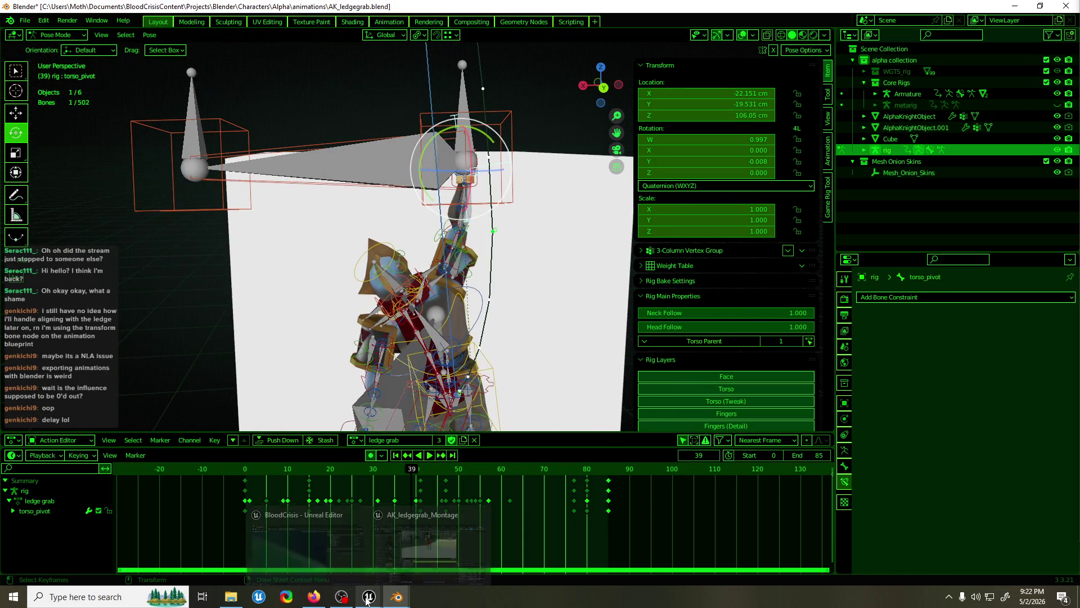
mouse_move(342, 597)
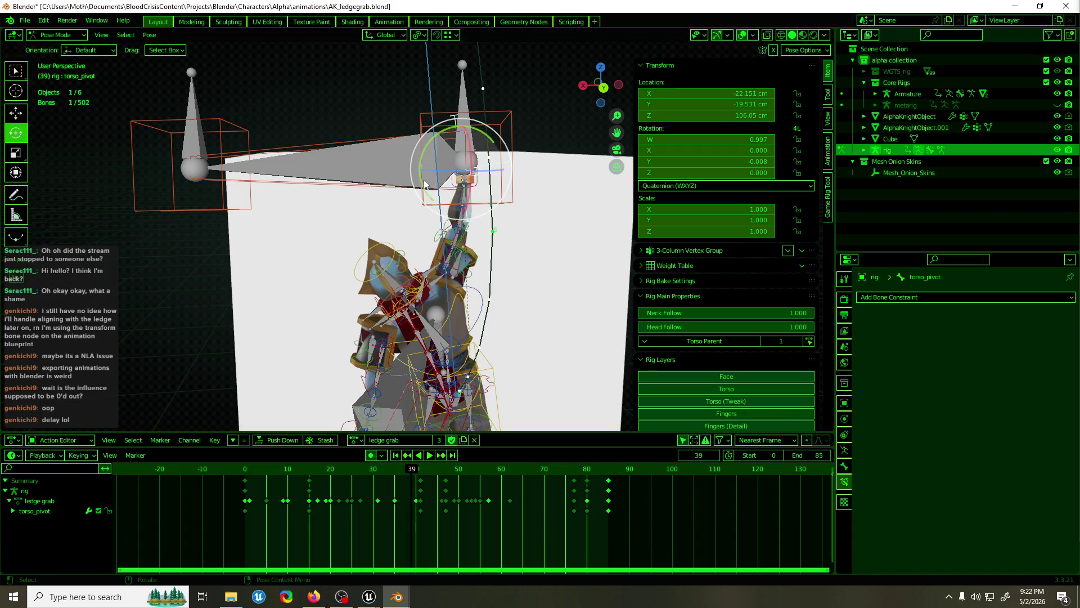
key("a")
left_click(339, 144)
key("shift+space")
key("g")
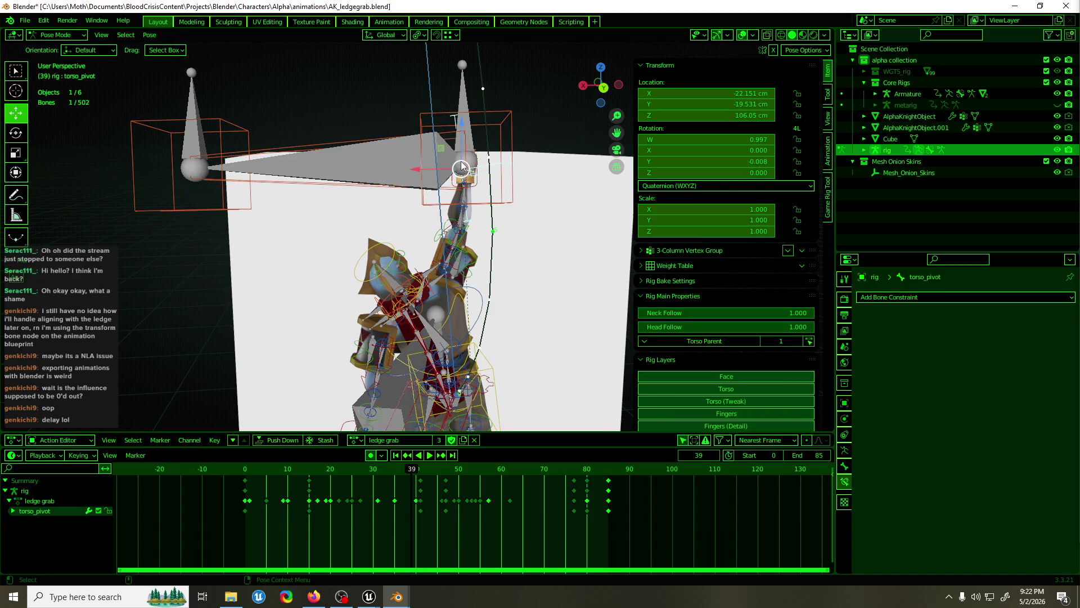
key("space")
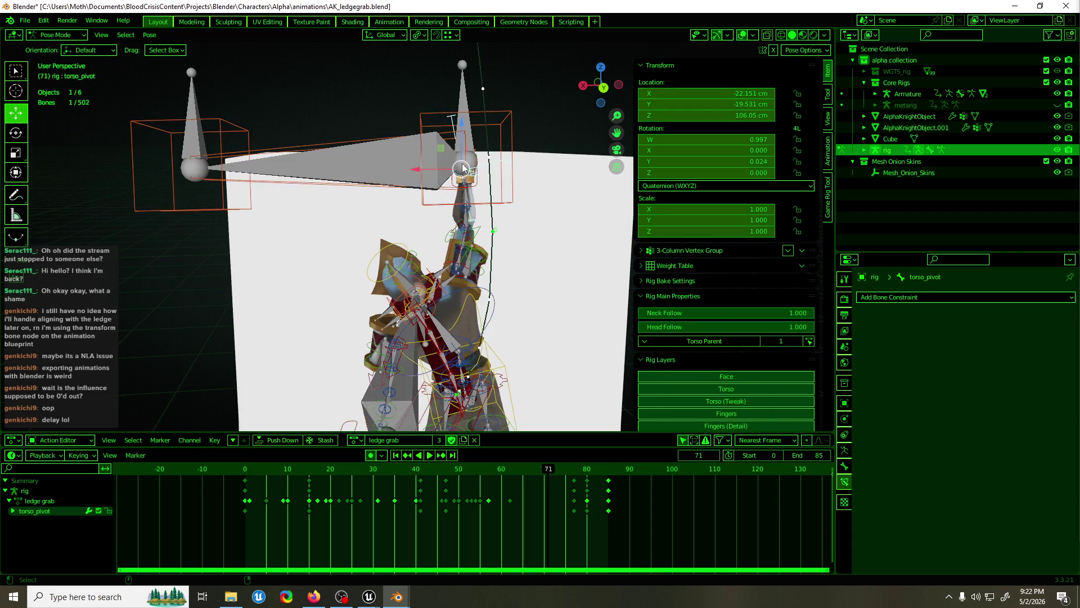
key("space")
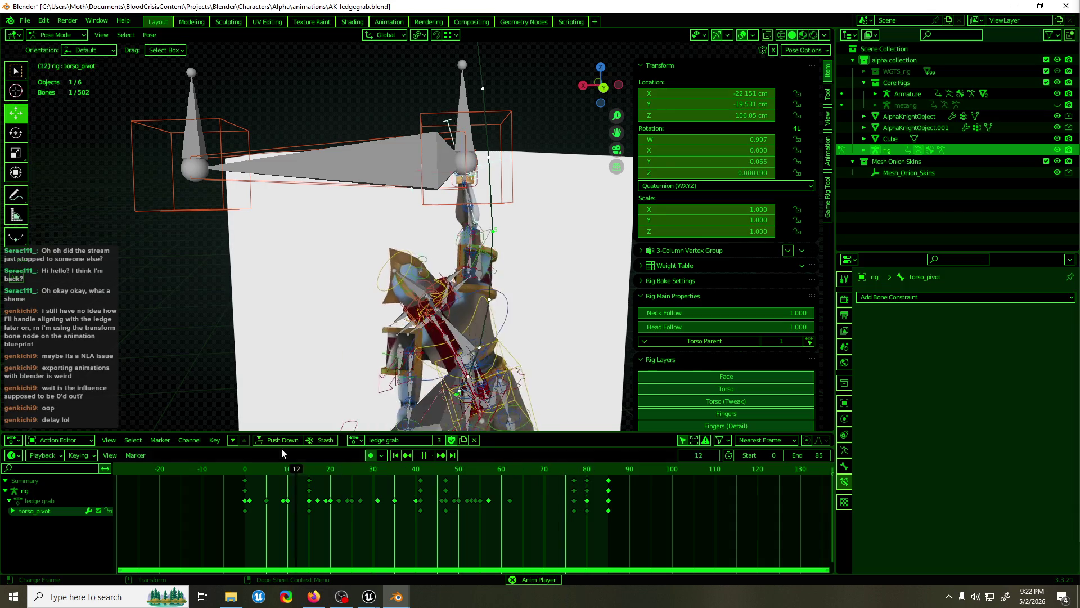
scroll(453, 298, "down", 3)
middle_click_drag(453, 298, 420, 252, "shift")
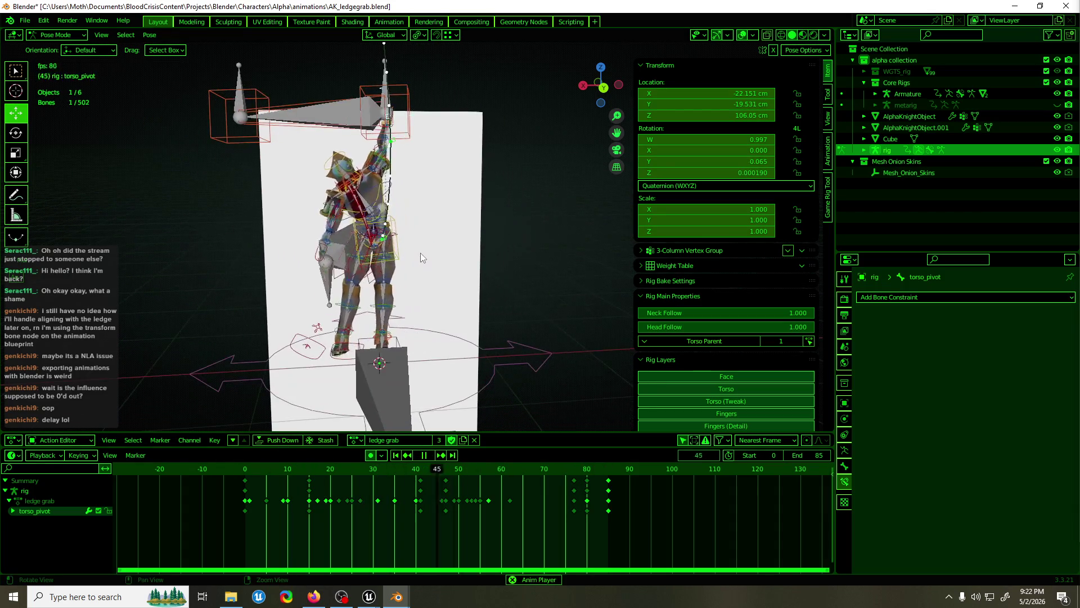
Save AK_ledgegrab.blend and return to Object Mode
key("ctrl+s")
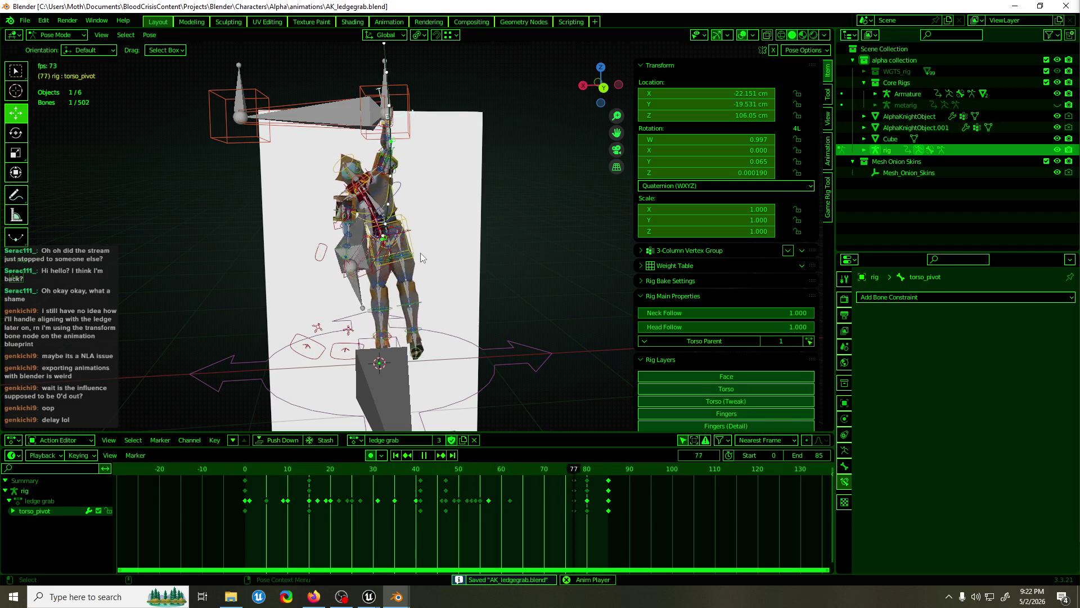
key("ctrl+Tab")
middle_click_drag(421, 265, 450, 268)
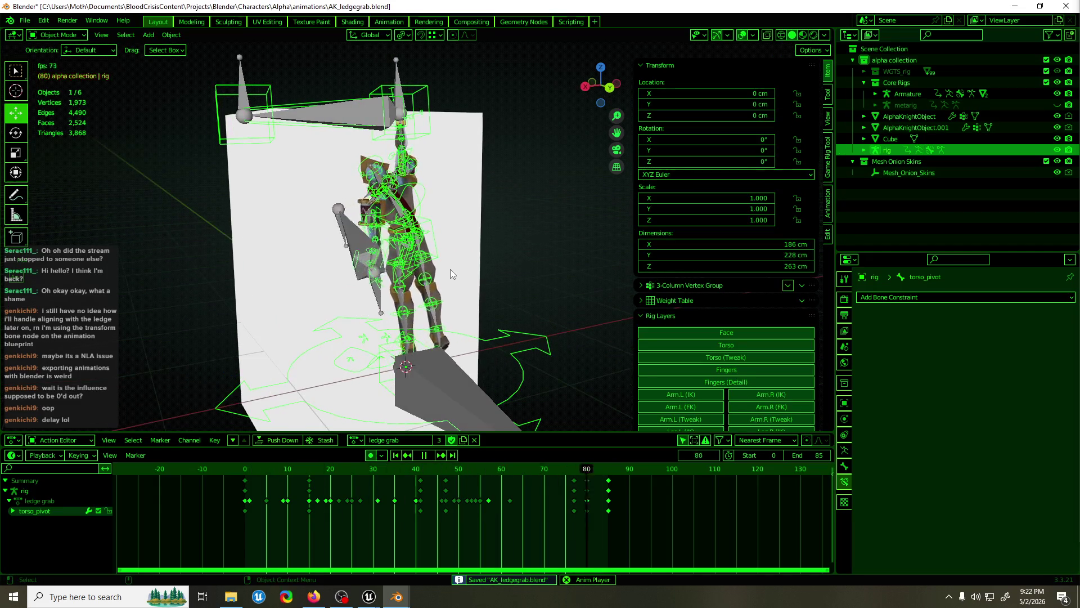
Make the Armature active, preview the ledge grab, save AK_ledgegrab.blend, and show the ledge grab/ledge get up actions
key("space")
left_click(455, 373)
key("space")
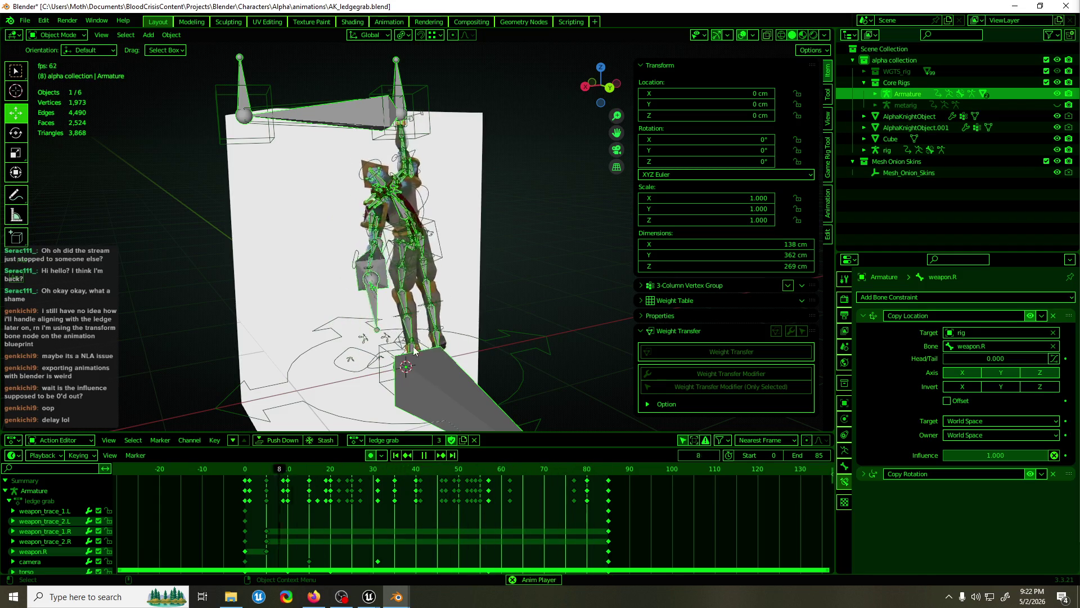
key("ctrl+s")
key("space")
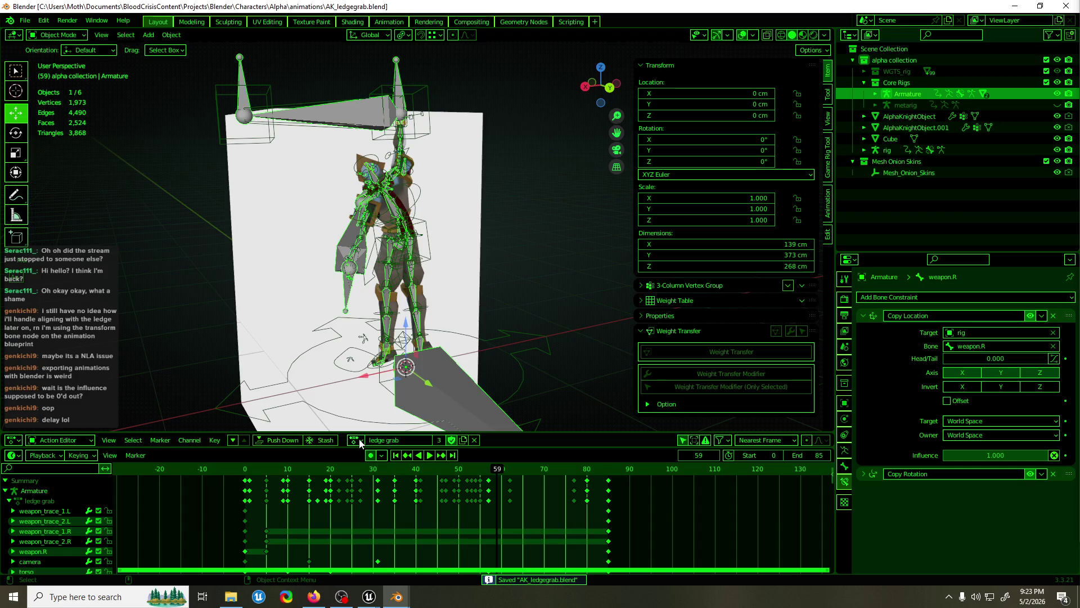
left_click(360, 440)
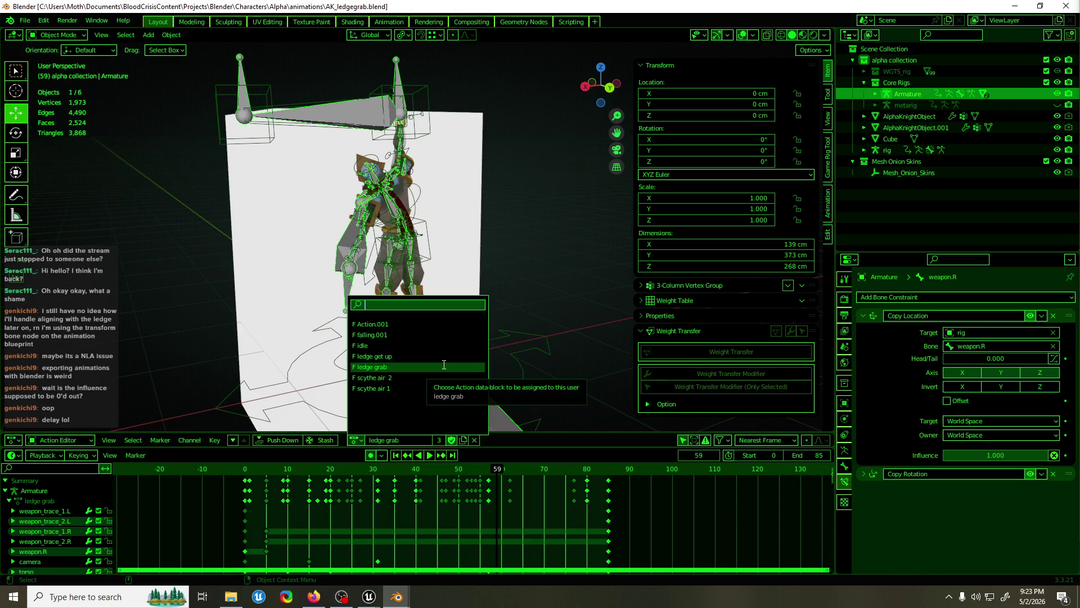
Start an FBX export and navigate up to the BloodCrisisContent folder
key("Escape")
key("F3")
type("fbx")
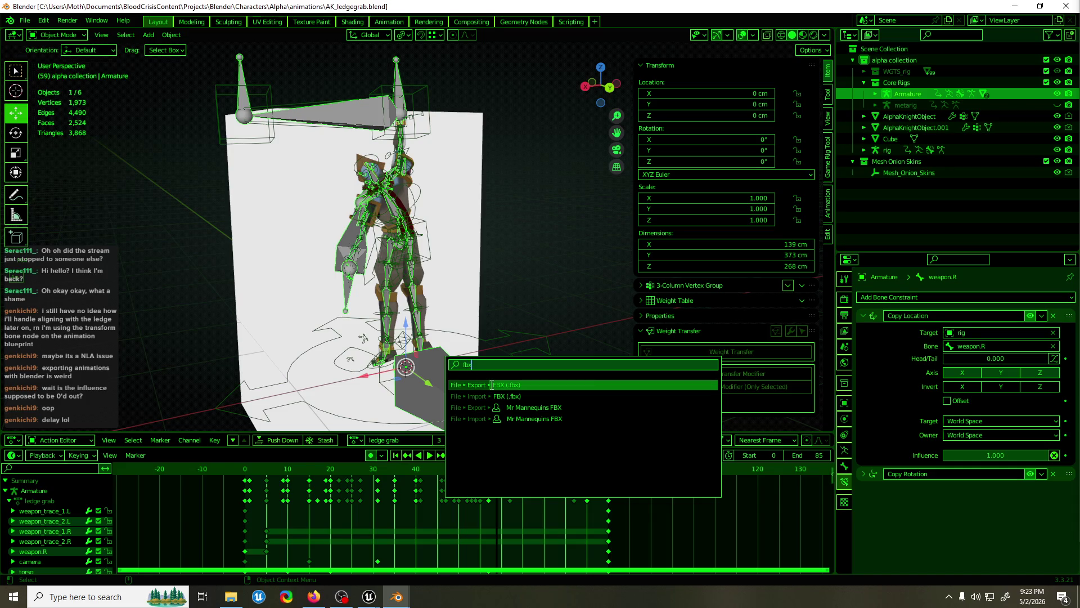
left_click(492, 385)
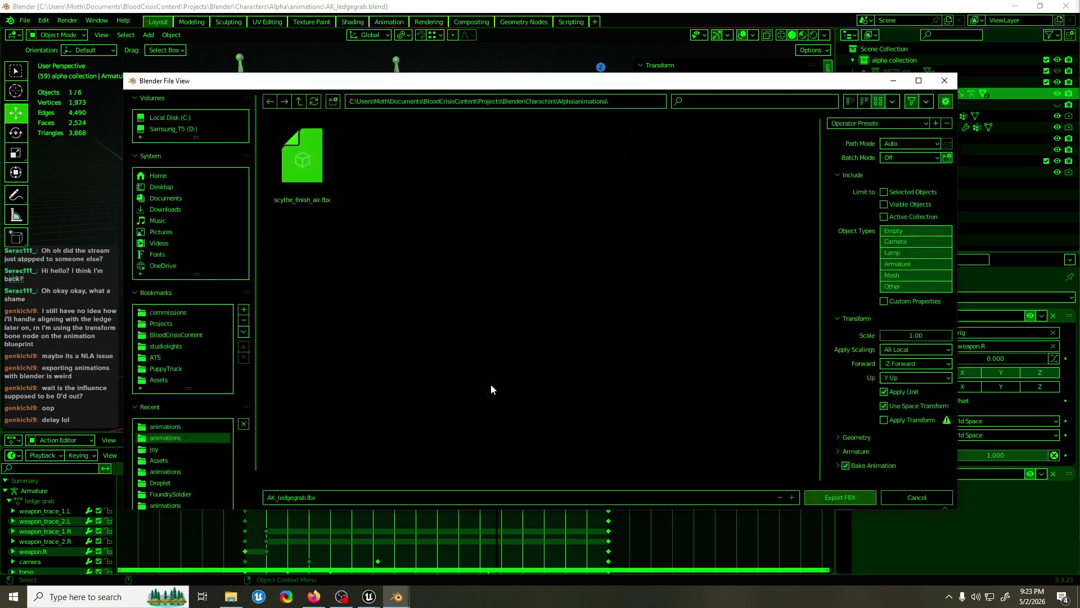
left_click(299, 102)
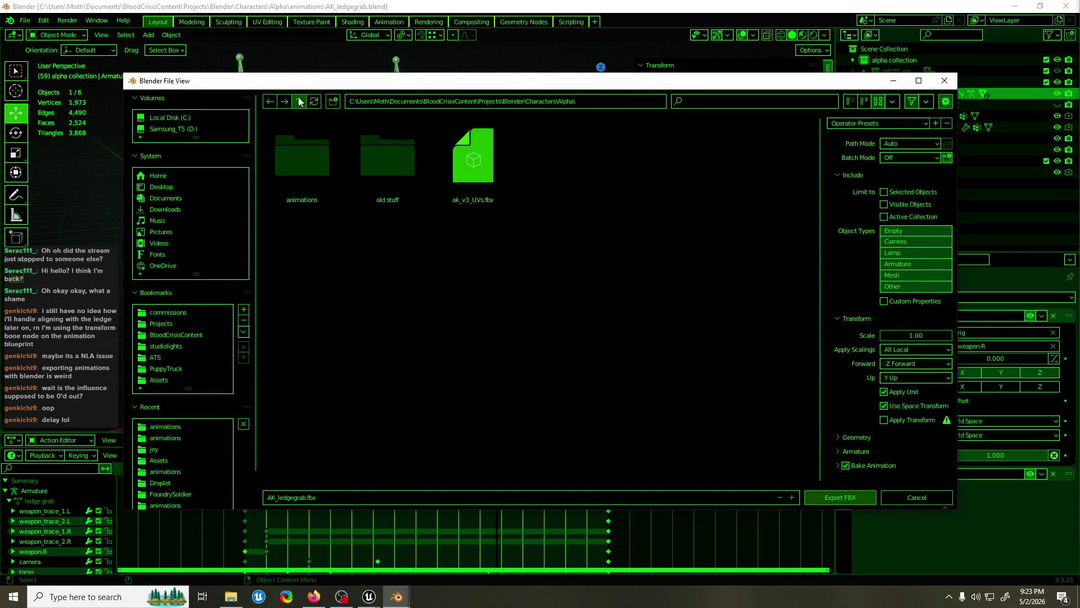
left_click(299, 102)
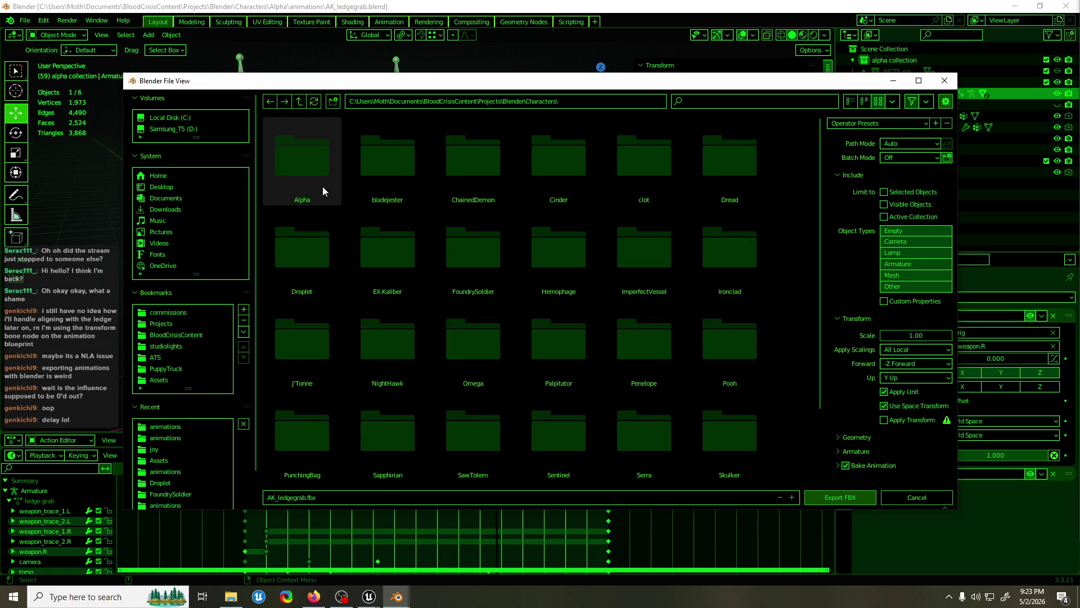
double_click(322, 187)
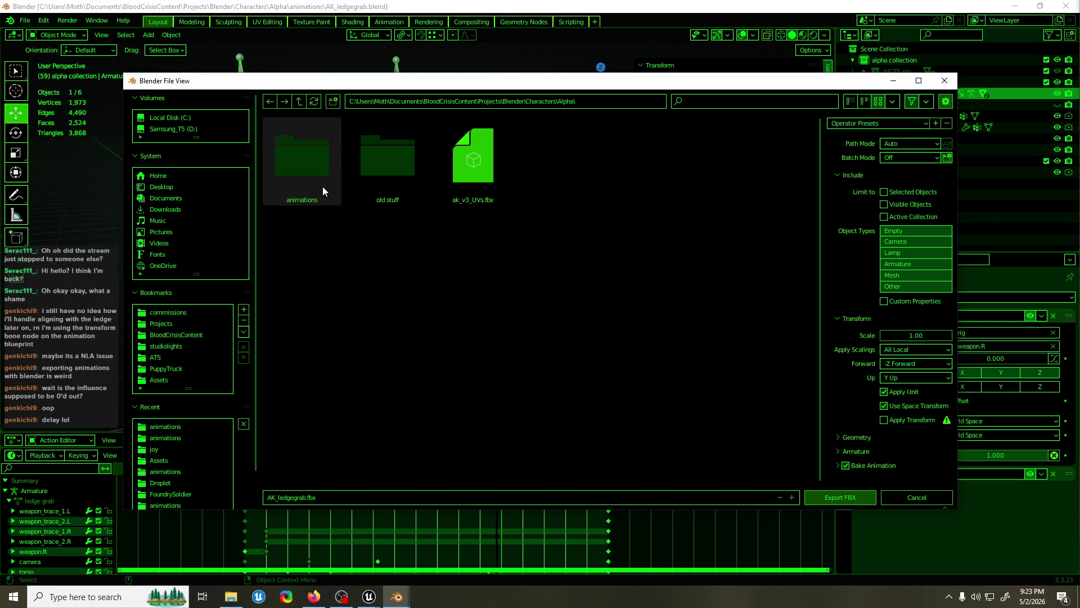
left_click(303, 102)
left_click(302, 101)
left_click(302, 101)
left_click(302, 103)
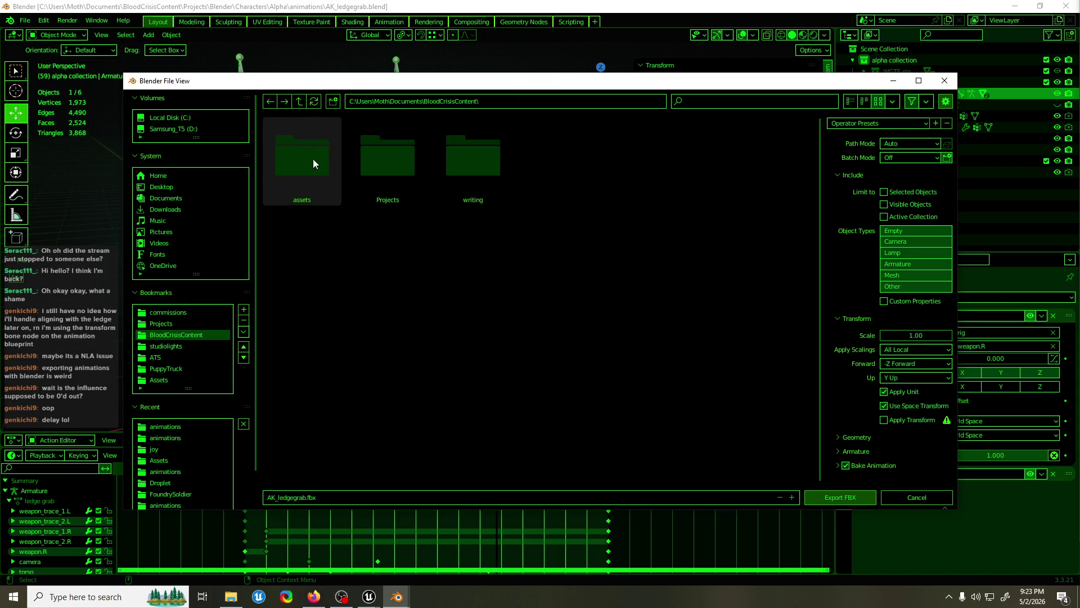
Export to assets\Characters\AlphaKnight\animations using the BC Anim Export preset
double_click(314, 167)
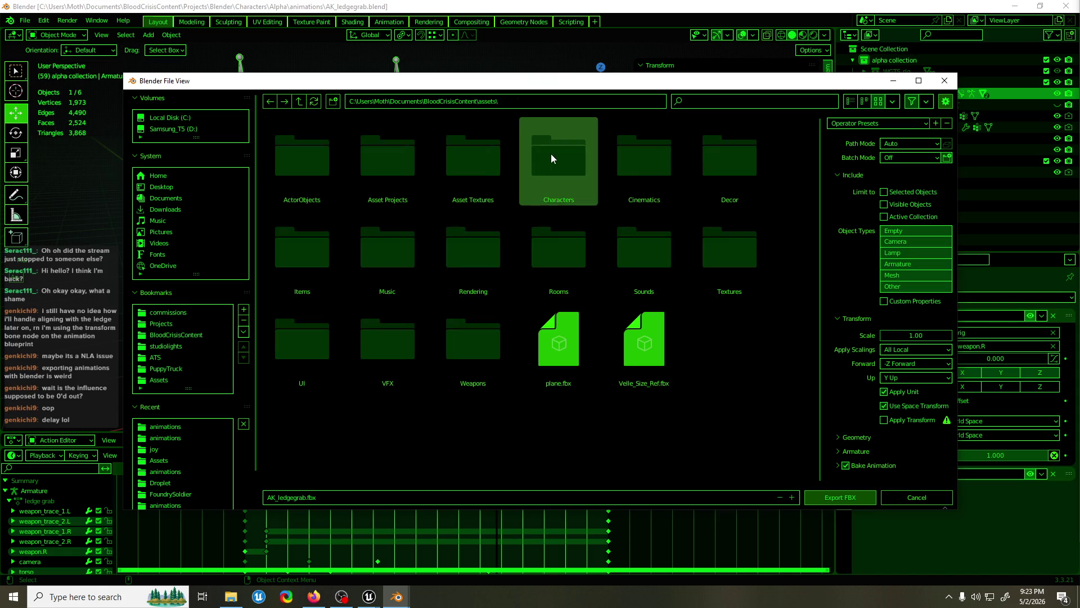
double_click(551, 155)
double_click(312, 164)
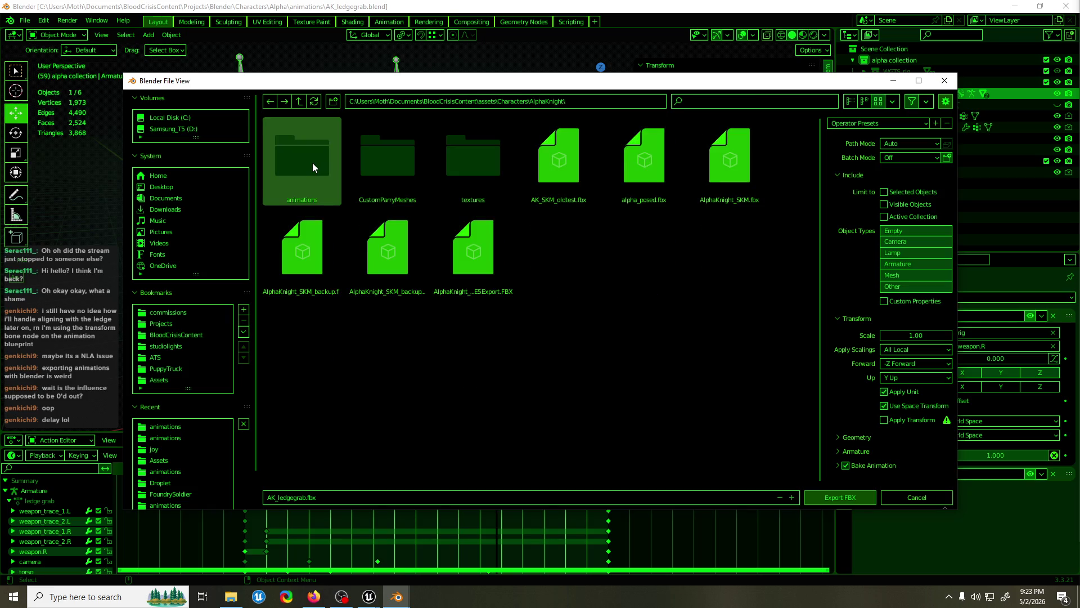
double_click(313, 164)
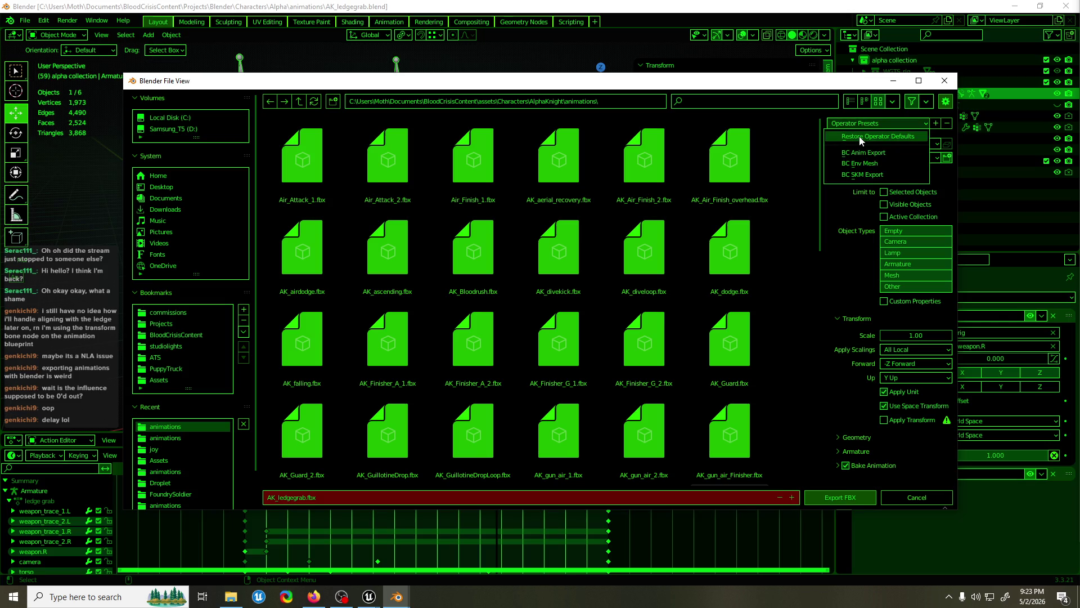
left_click(881, 155)
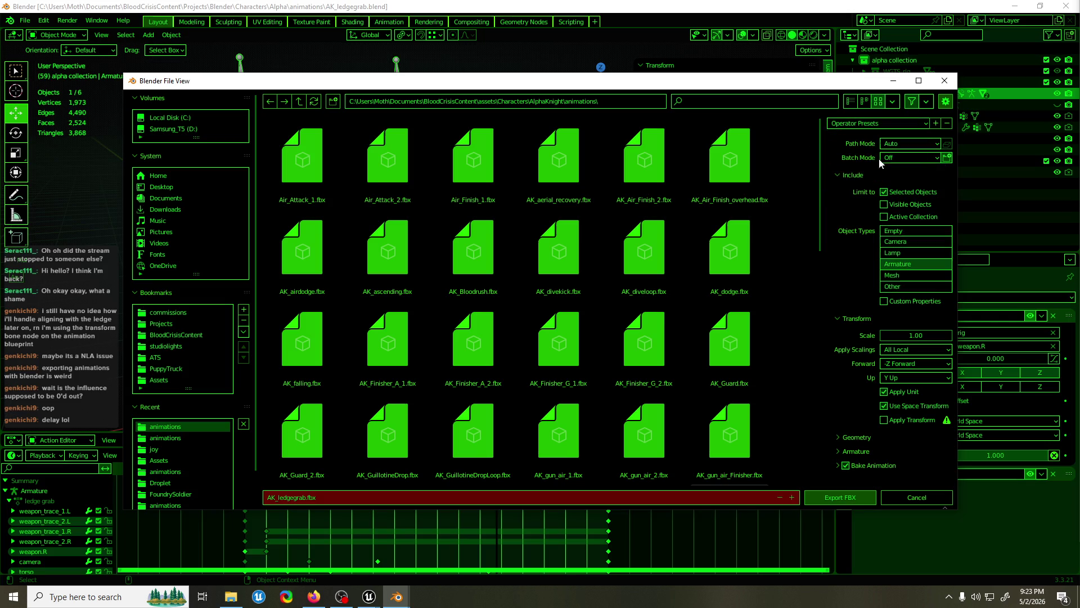
left_click(863, 497)
Open AK_ledgegrab in Unreal, reimport it from the updated FBX, then return to Blender
mouse_move(405, 603)
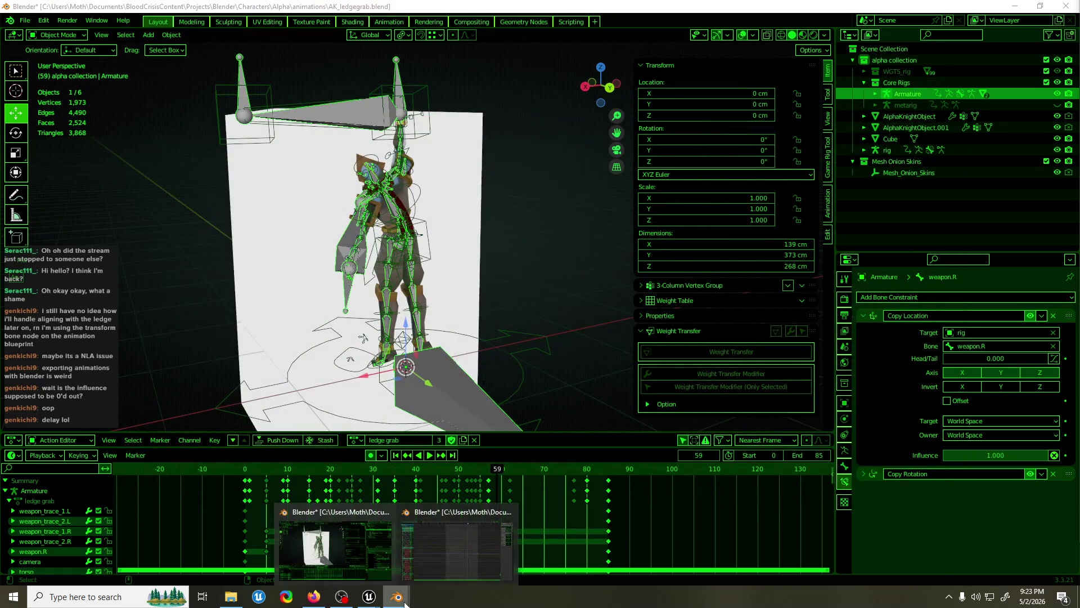
mouse_move(368, 597)
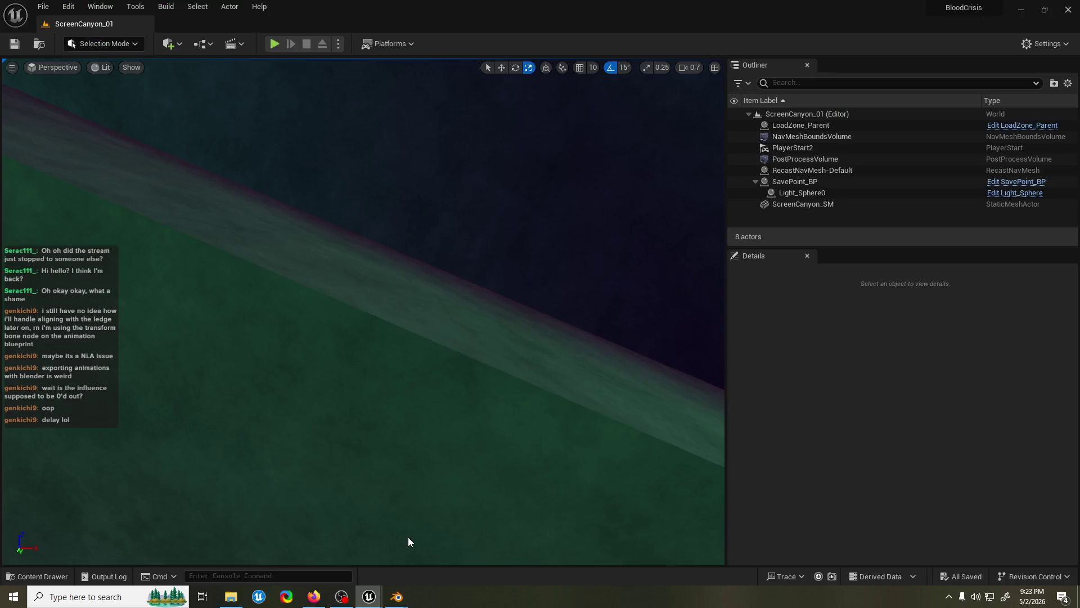
left_click(407, 537)
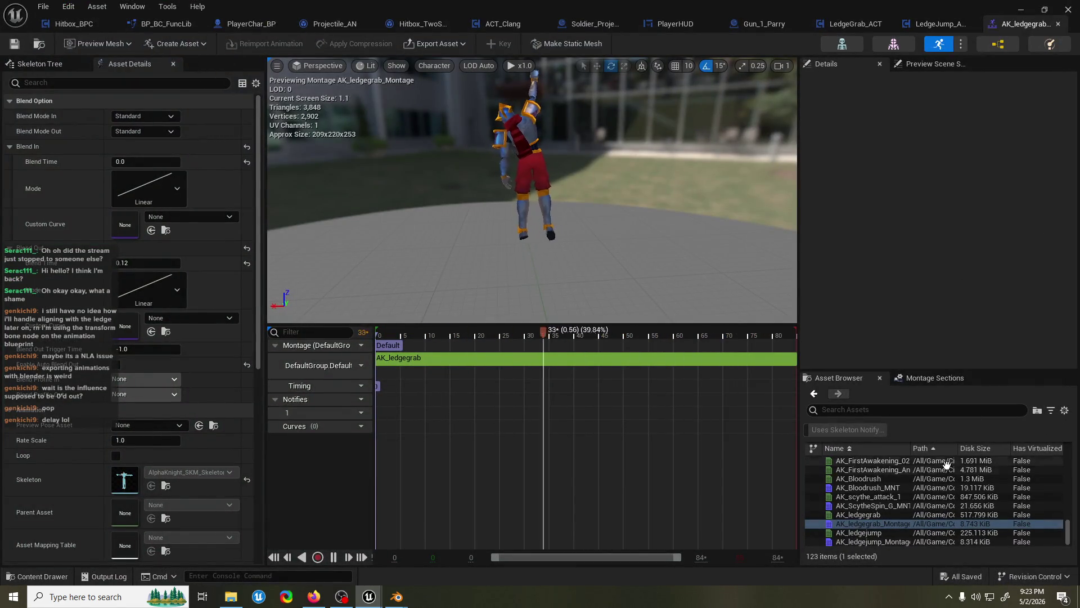
double_click(858, 514)
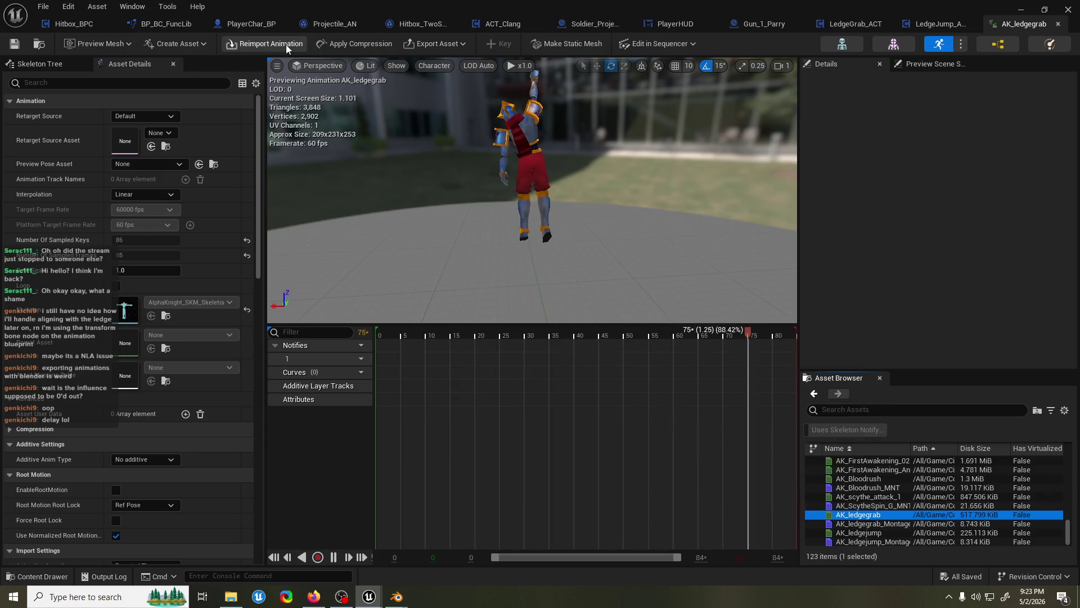
left_click(286, 45)
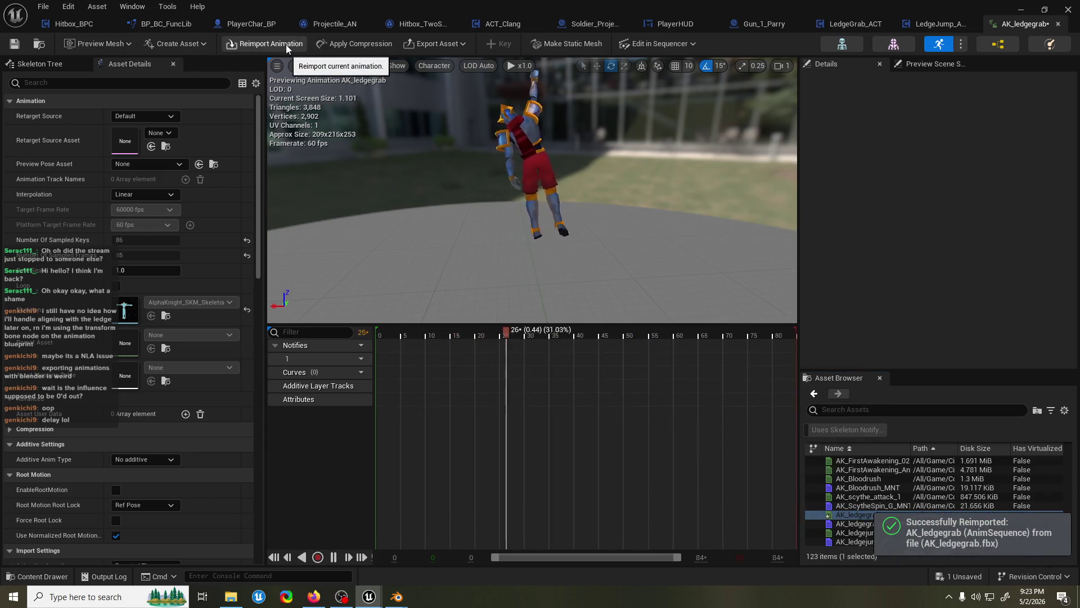
left_click(1020, 10)
key("alt+Tab")
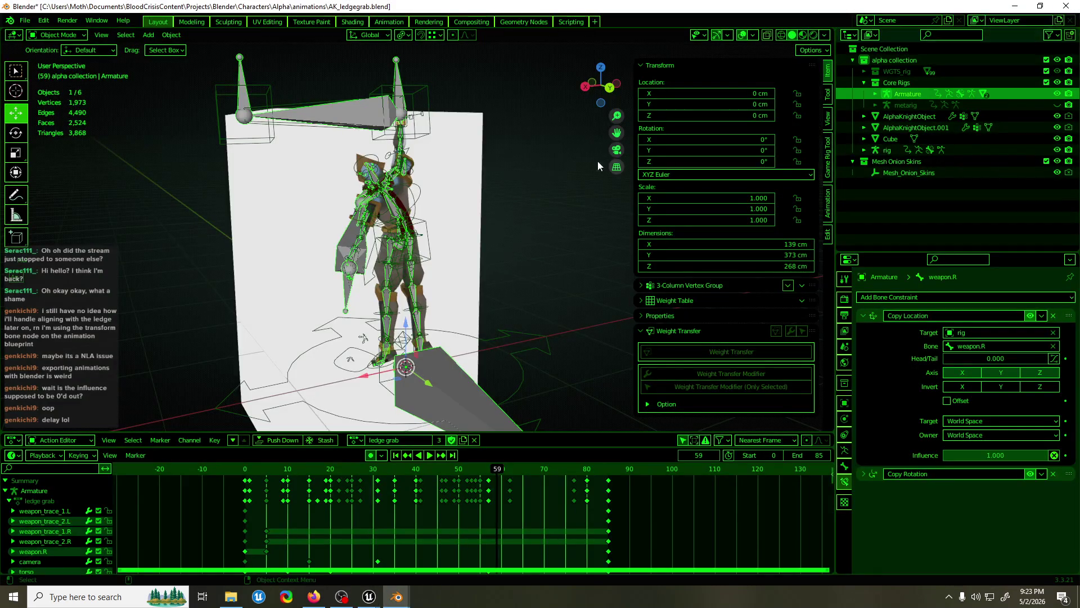
Start Play In Editor on ScreenCanyon_01, run along the walkway, grab a ledge and drop down
left_click(1016, 7)
left_click(270, 50)
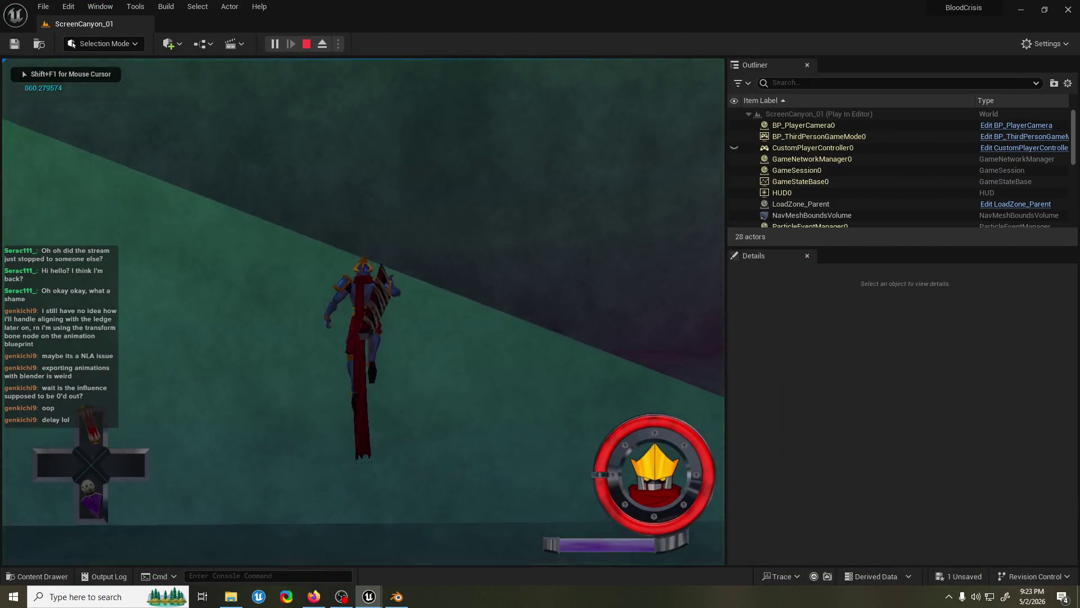
key("w")
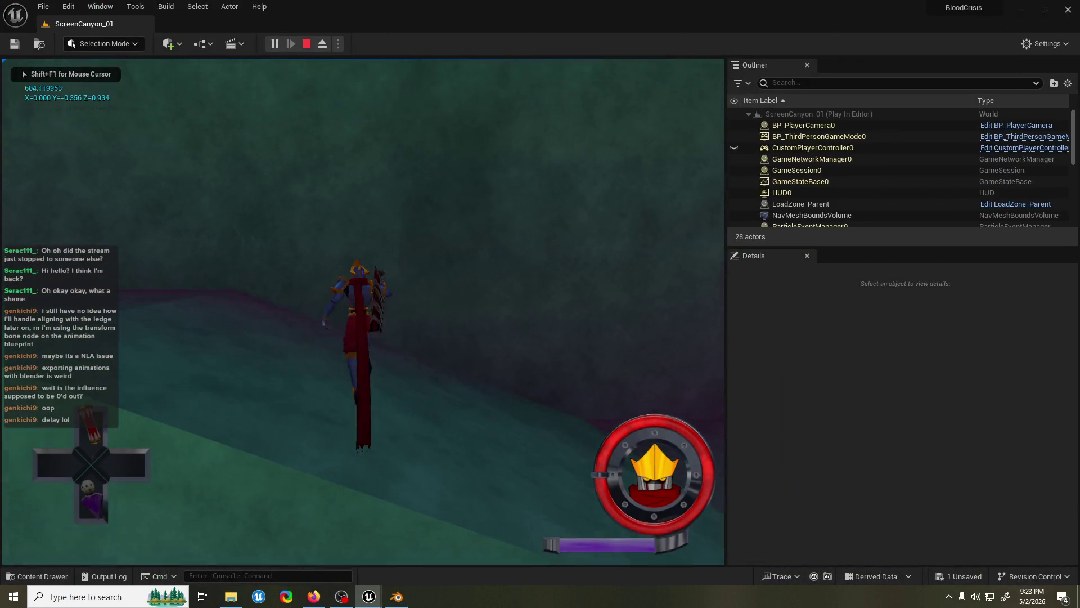
key("w")
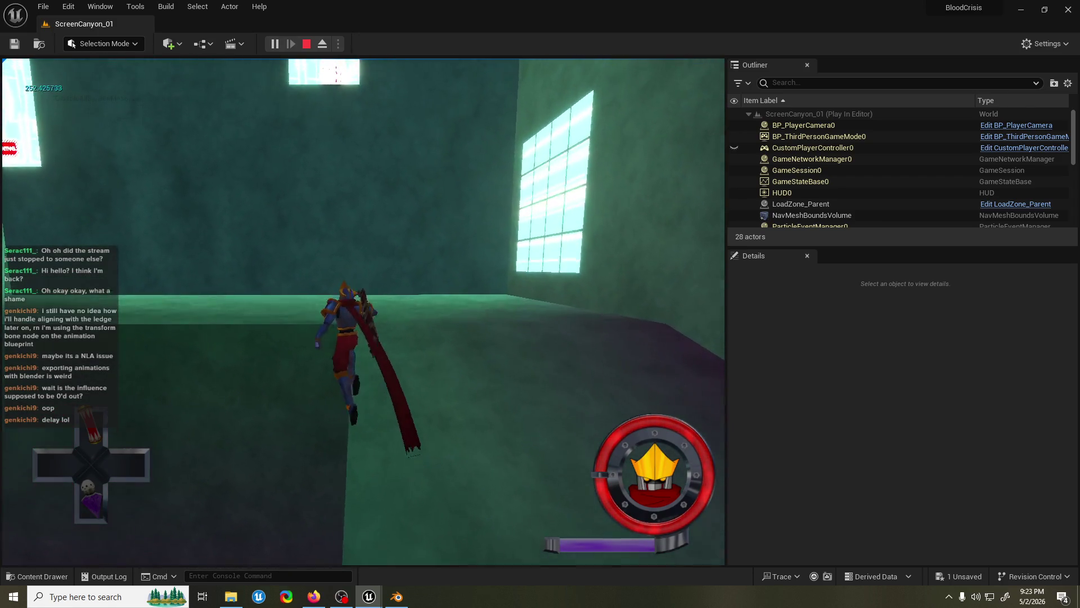
key("space")
key("s")
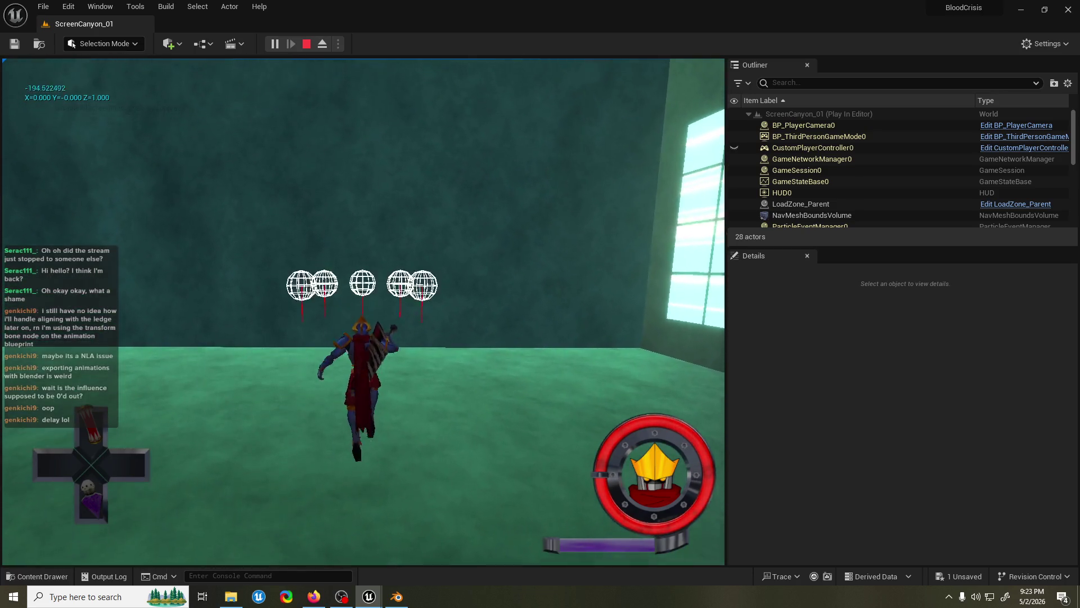
Grab the corner ledge, hang and drop onto the slope, then roll and dive off another ledge
key("w")
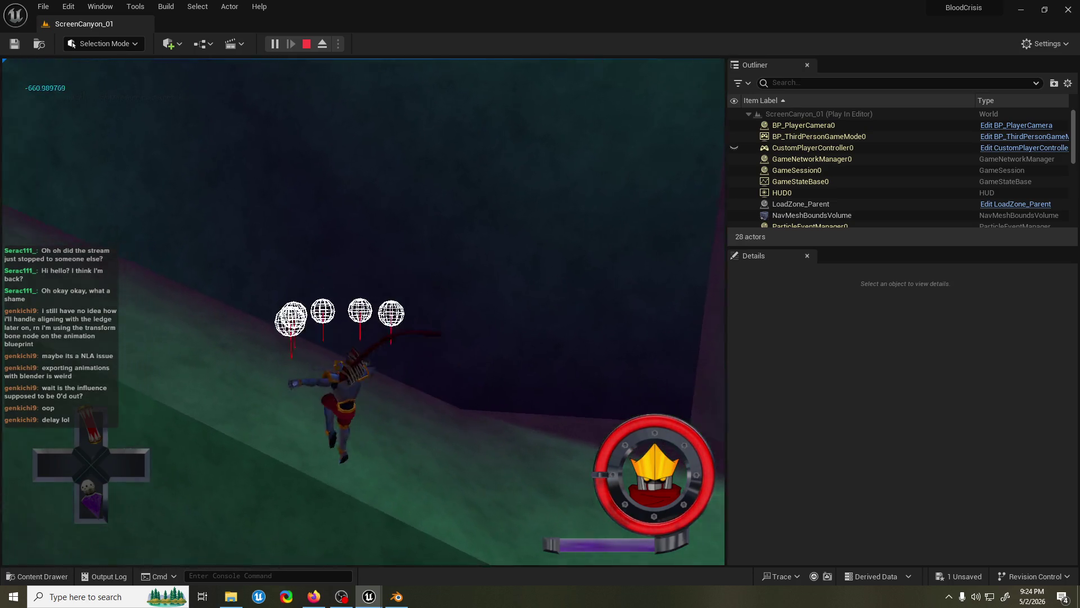
key("w")
key("space")
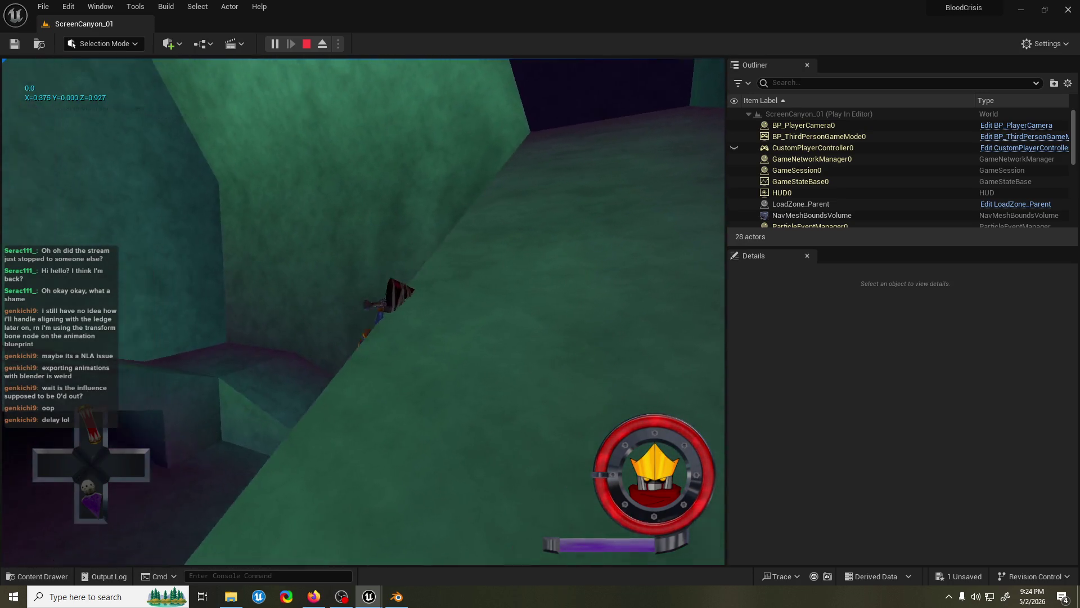
key("w")
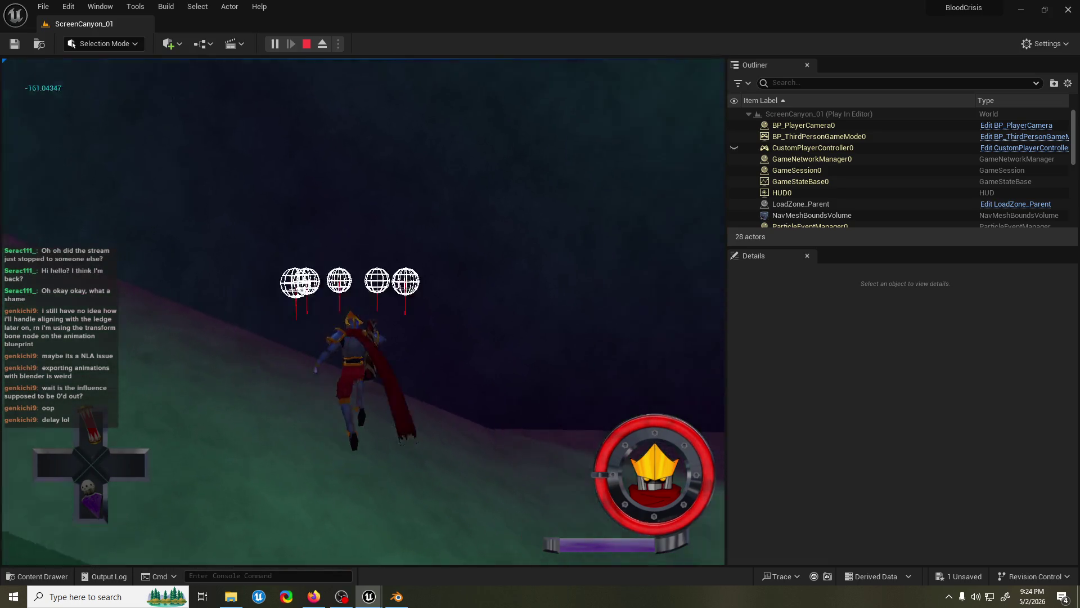
key("w")
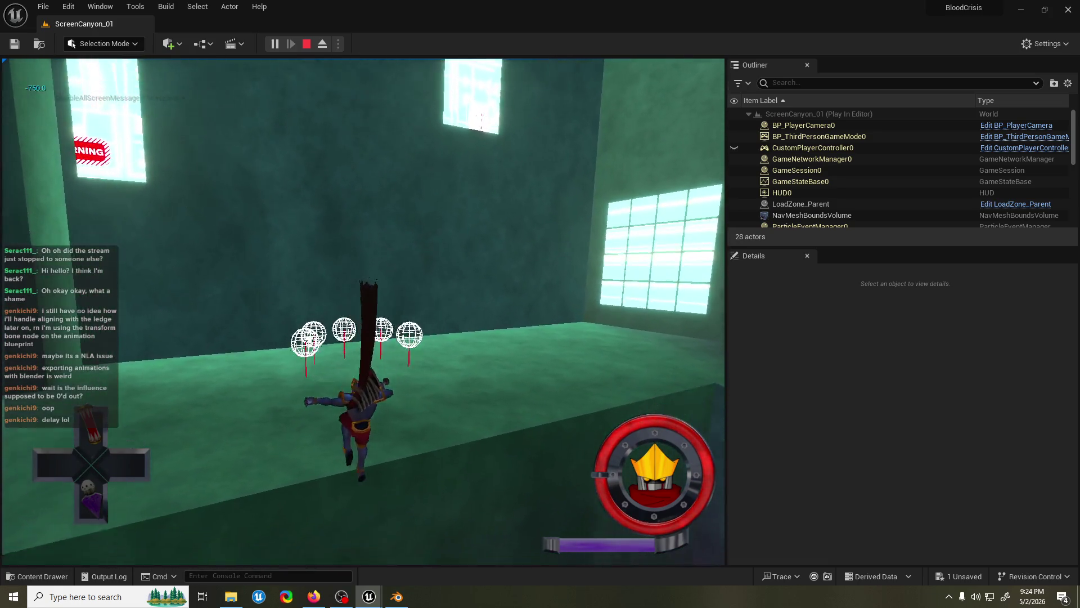
key("w")
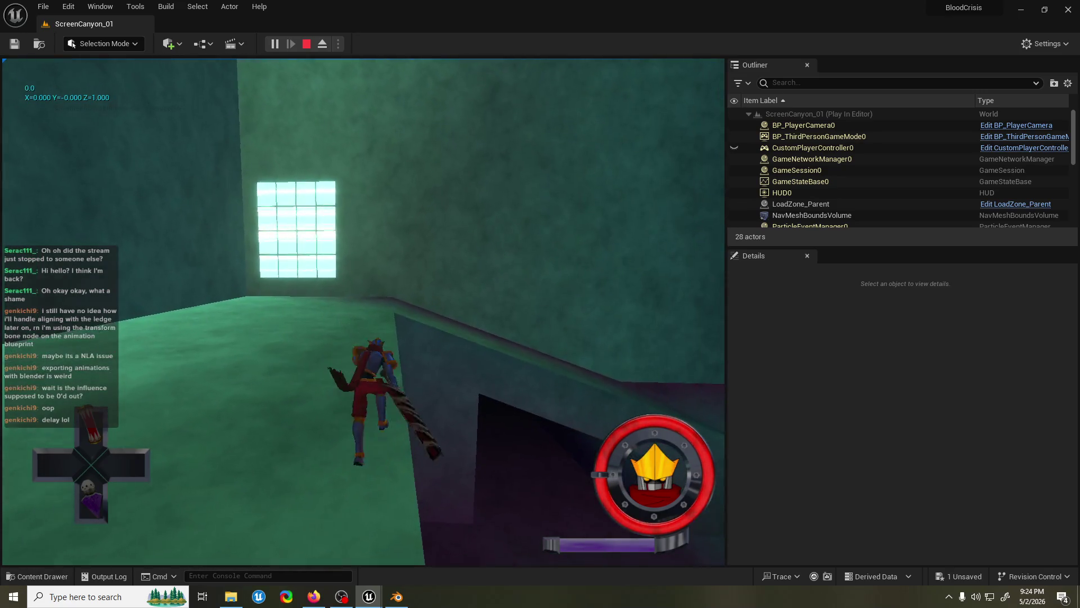
key("w")
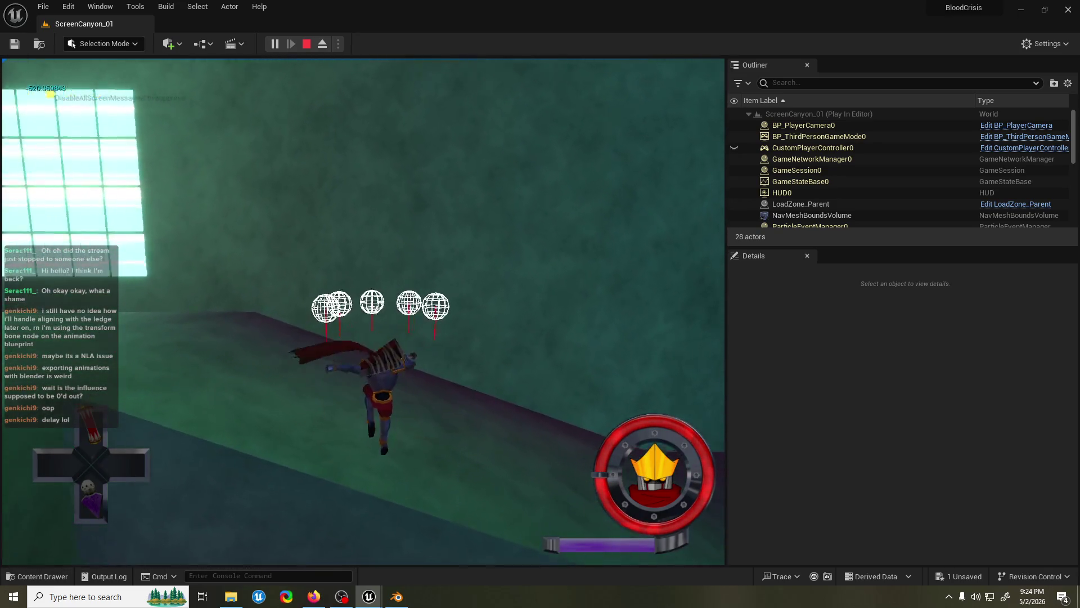
key("w")
key("w")
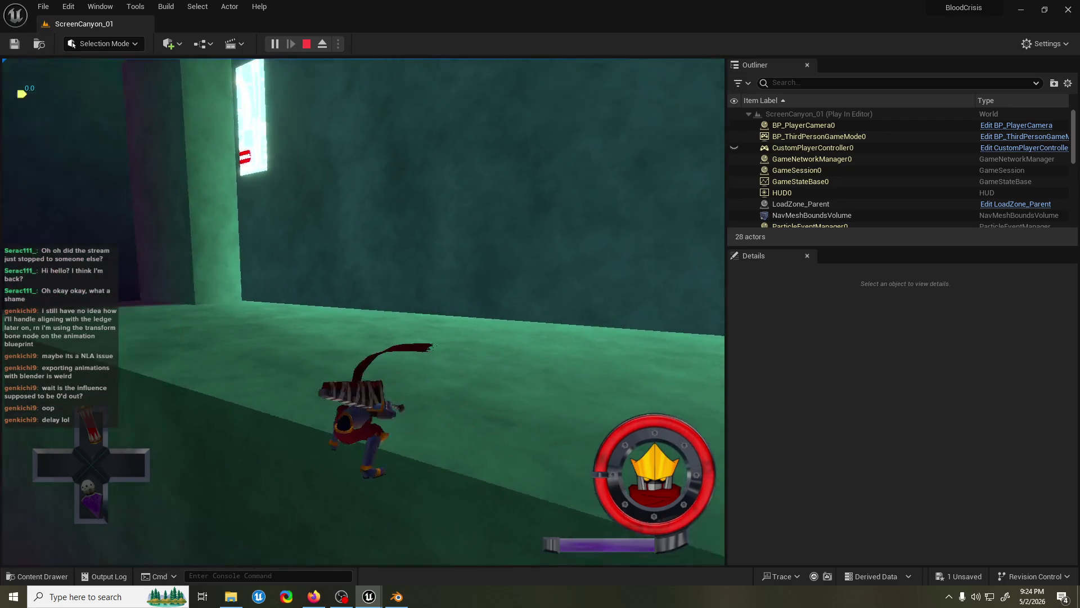